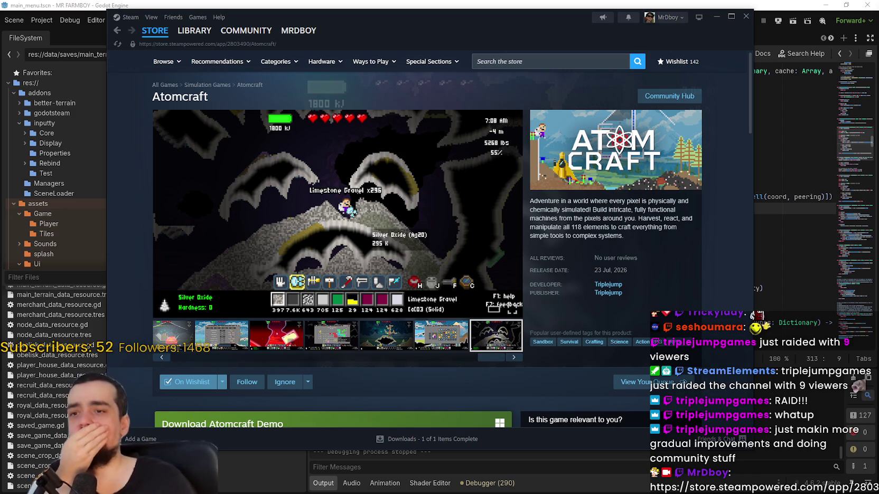
# Step: Scroll through the Atomcraft store page in Steam and back up
pyautogui.moveTo(480, 13); pyautogui.dragTo(511, 12)
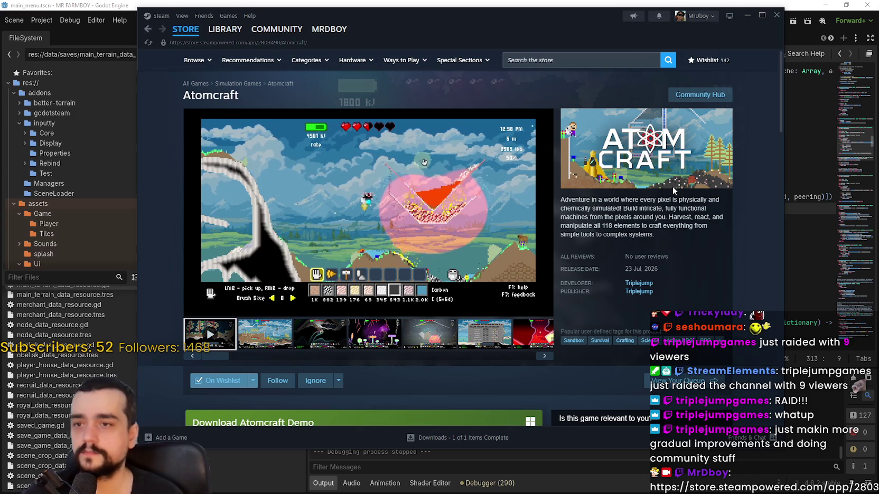
pyautogui.scroll(-10, 392, 236)
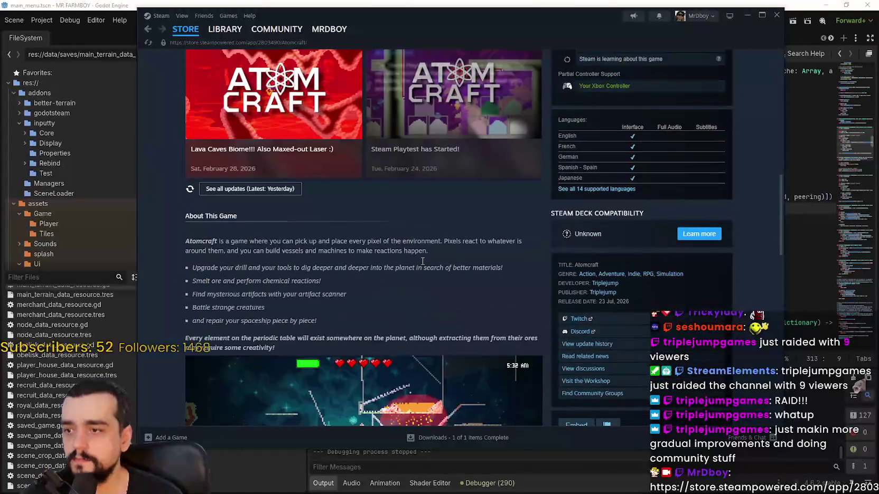
pyautogui.scroll(-15, 462, 286)
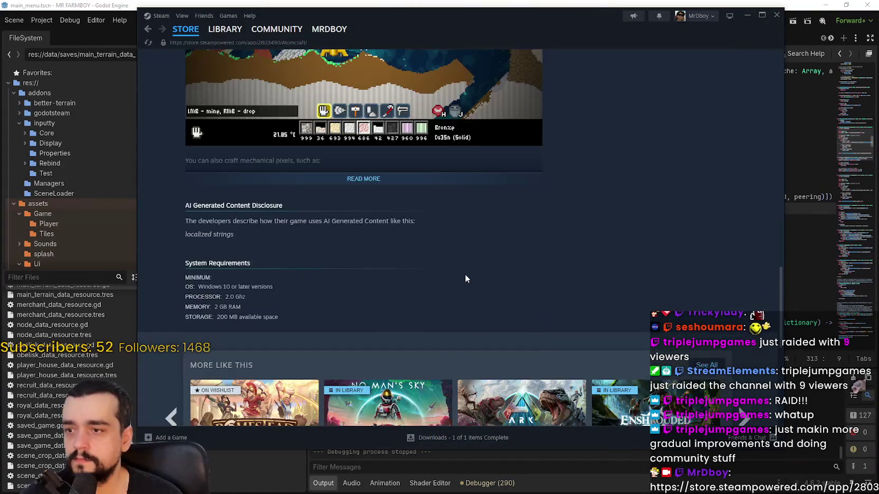
pyautogui.scroll(-2, 375, 268)
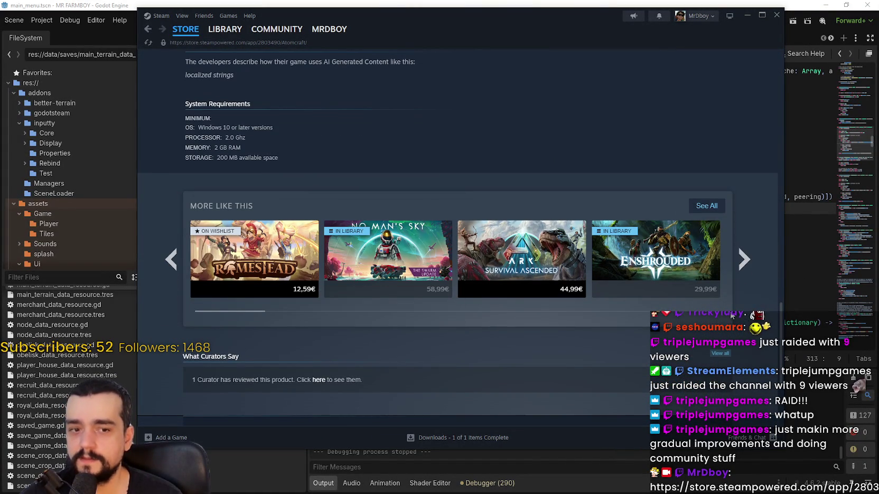
pyautogui.moveTo(780, 310); pyautogui.dragTo(822, 30)
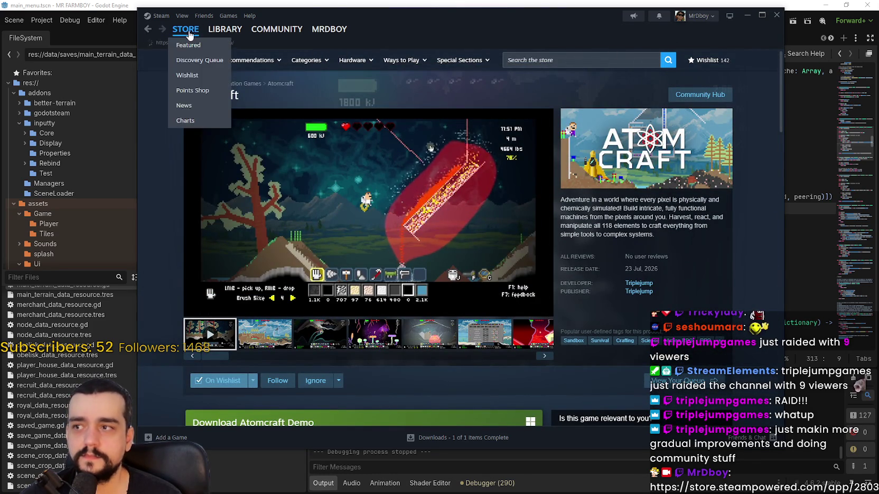
# Step: Return to the store front, close Steam, and click into BetterTerrain.gd at line 316
pyautogui.click(185, 29)
pyautogui.click(777, 15)
pyautogui.click(559, 242)
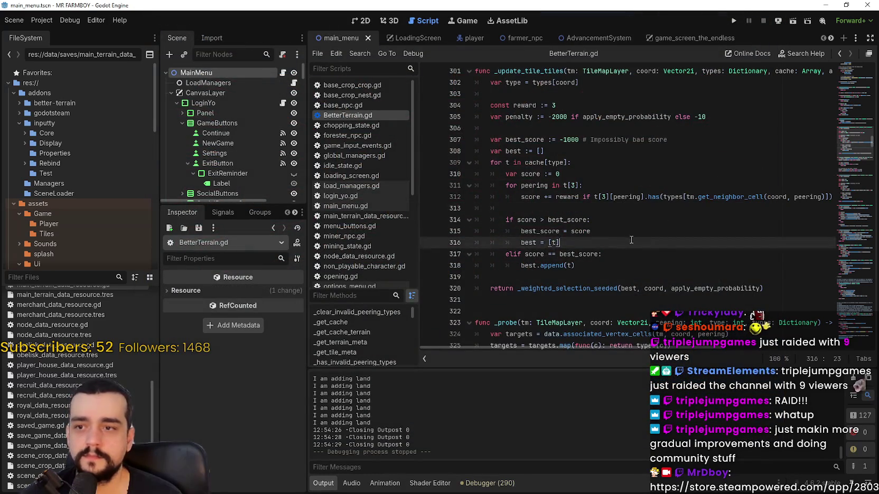
# Step: Filter the FileSystem by 'test' and select test_scene_everything.tscn
pyautogui.scroll(-2, 559, 241)
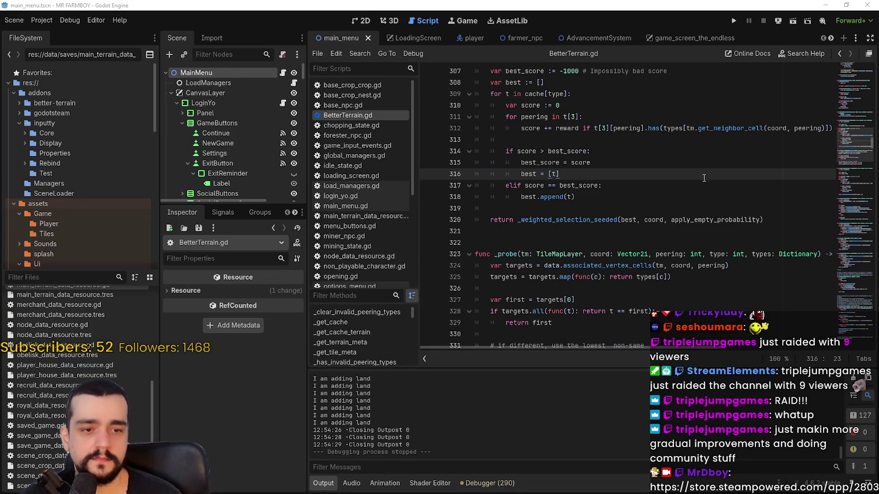
pyautogui.scroll(-2, 270, 116)
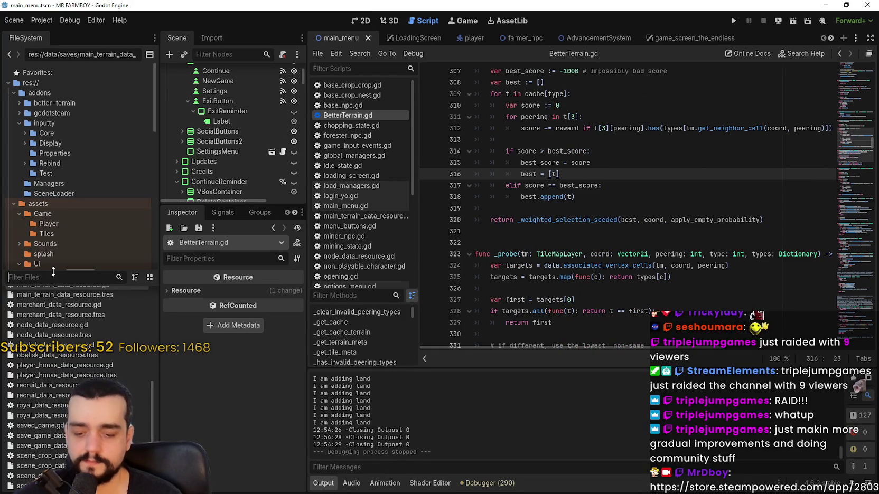
pyautogui.write('test')
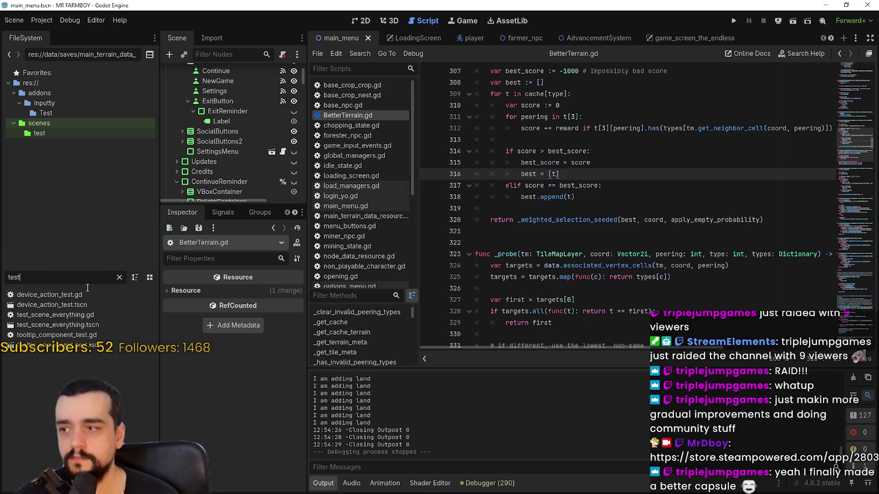
pyautogui.click(39, 326)
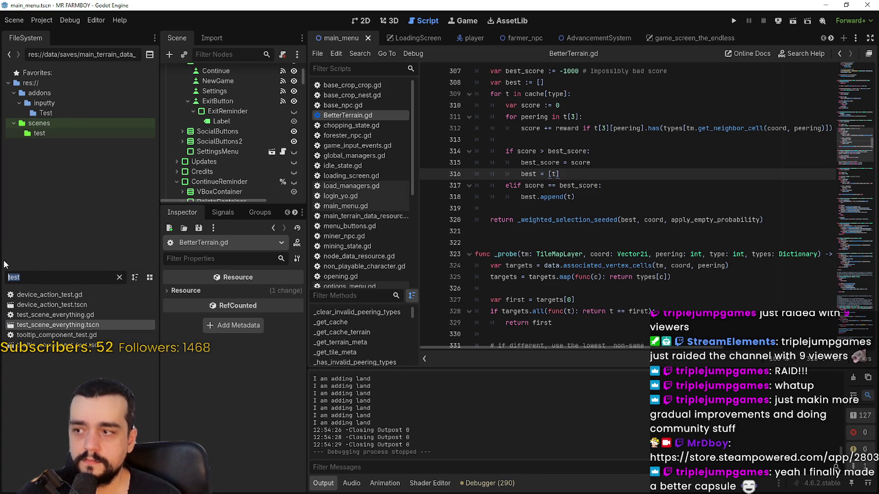
# Step: Clear the file filter, run the game with F5, and stop it while loading
pyautogui.press('BackSpace')
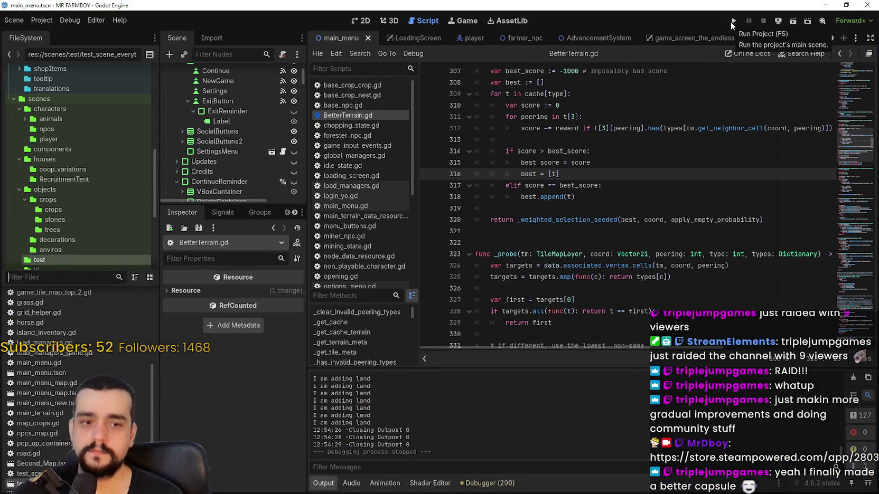
pyautogui.press('F5')
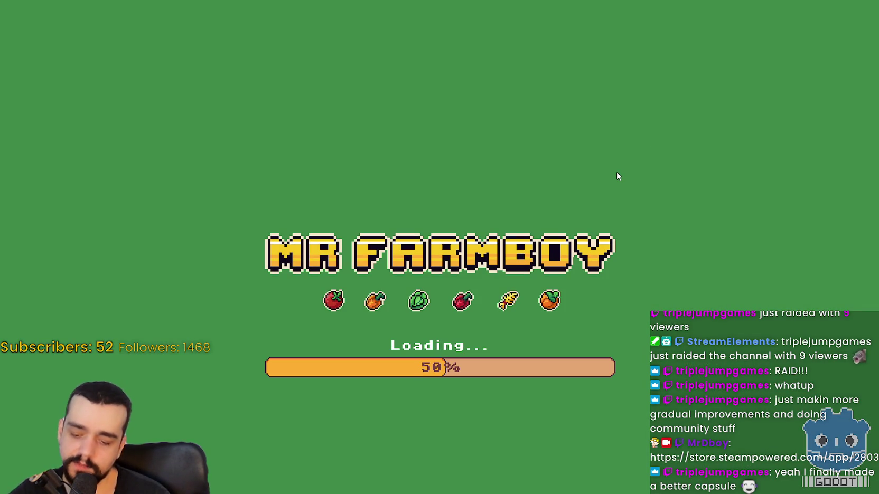
pyautogui.hotkey('alt', 'F4')
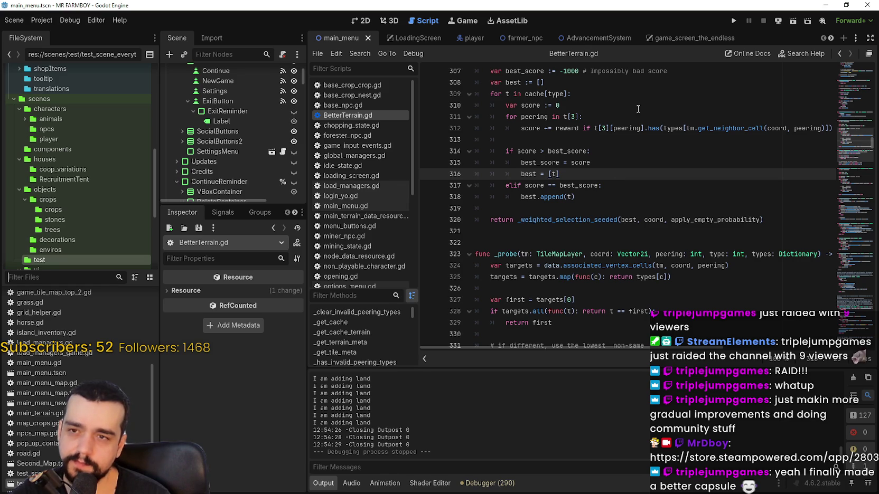
pyautogui.click(846, 5)
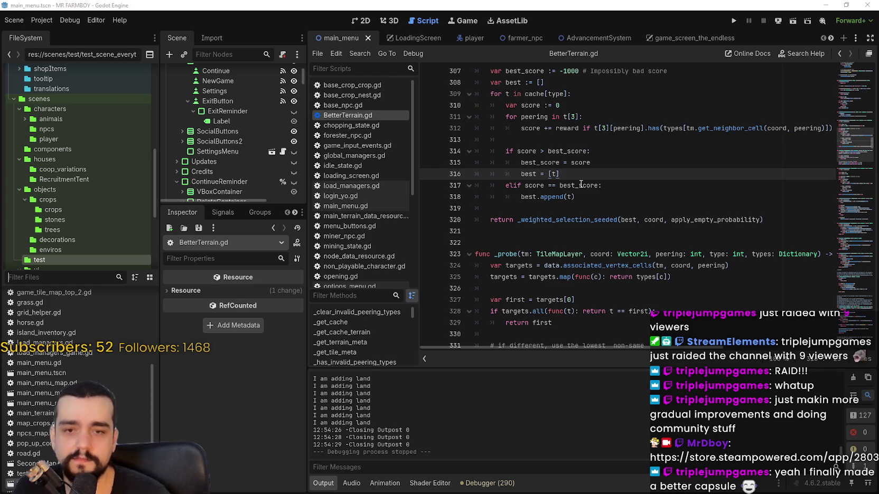
pyautogui.click(96, 20)
pyautogui.moveTo(110, 21)
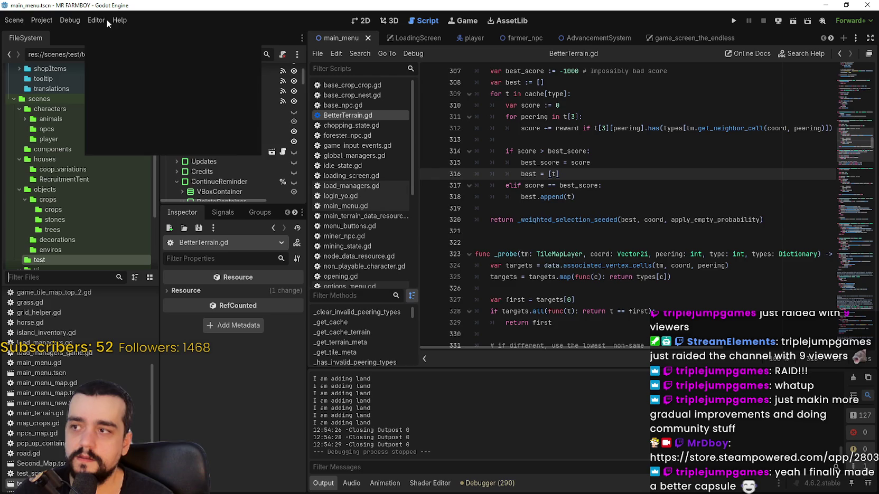
pyautogui.press('F5')
# Step: Load Save 10 from the Continue save list
pyautogui.click(438, 228)
pyautogui.scroll(-5, 535, 256)
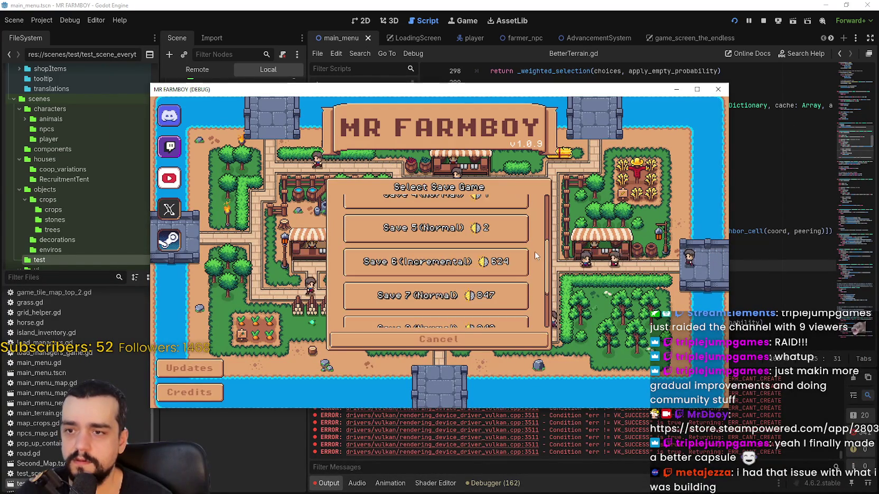
pyautogui.scroll(-3, 500, 295)
pyautogui.click(500, 312)
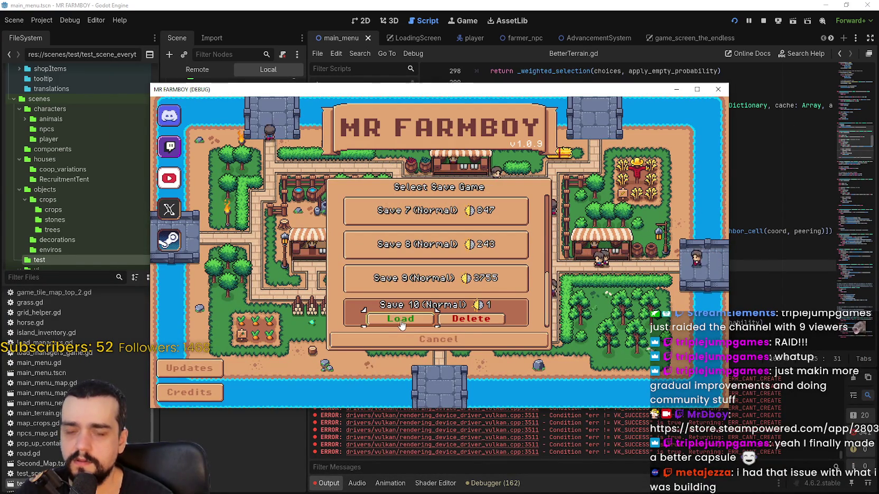
pyautogui.click(400, 320)
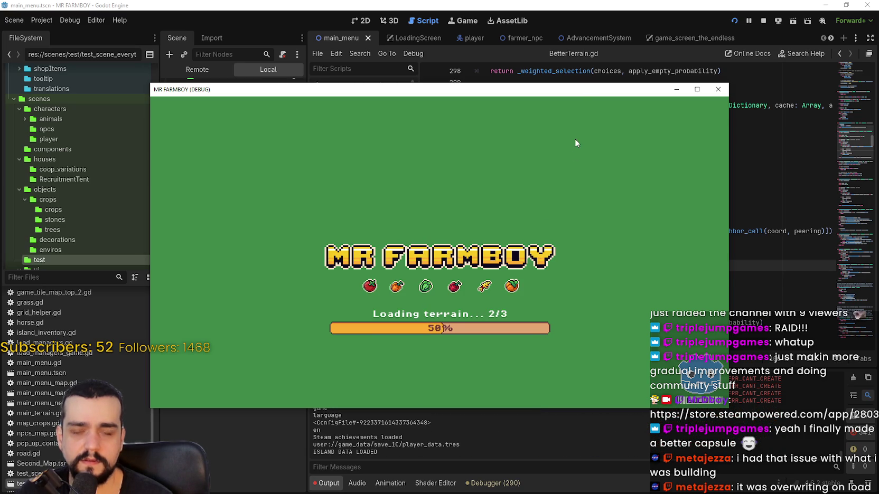
pyautogui.moveTo(581, 94)
pyautogui.mouseDown()
pyautogui.moveTo(629, 32)
pyautogui.moveTo(622, 41)
pyautogui.mouseUp()
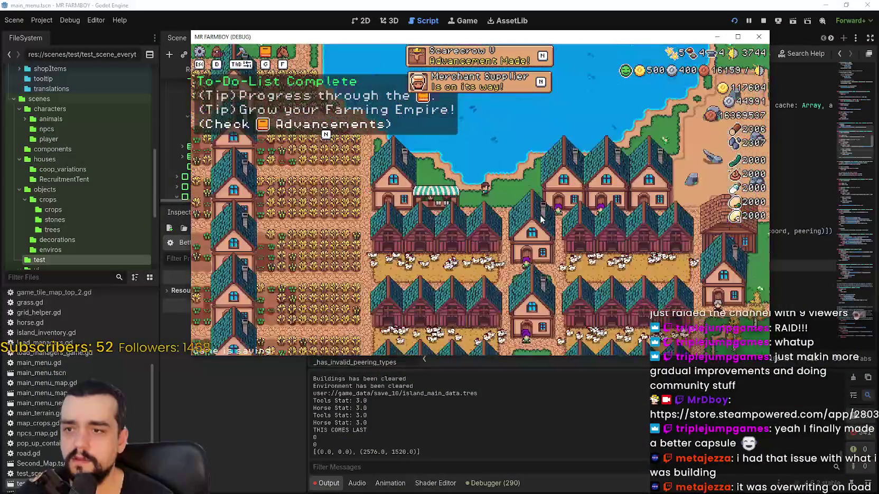
# Step: Browse the animal, crop, and land and building Advancements, then maximize the game window
pyautogui.click(517, 62)
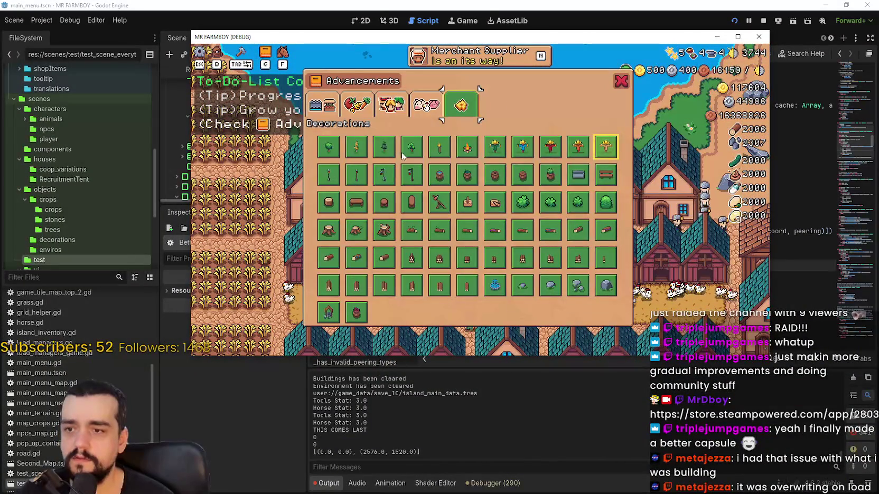
pyautogui.click(415, 106)
pyautogui.click(357, 105)
pyautogui.click(323, 105)
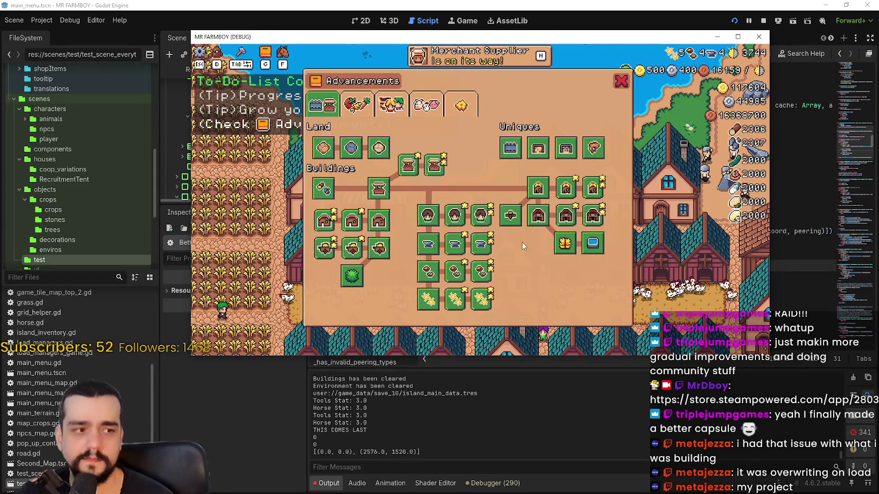
pyautogui.click(621, 80)
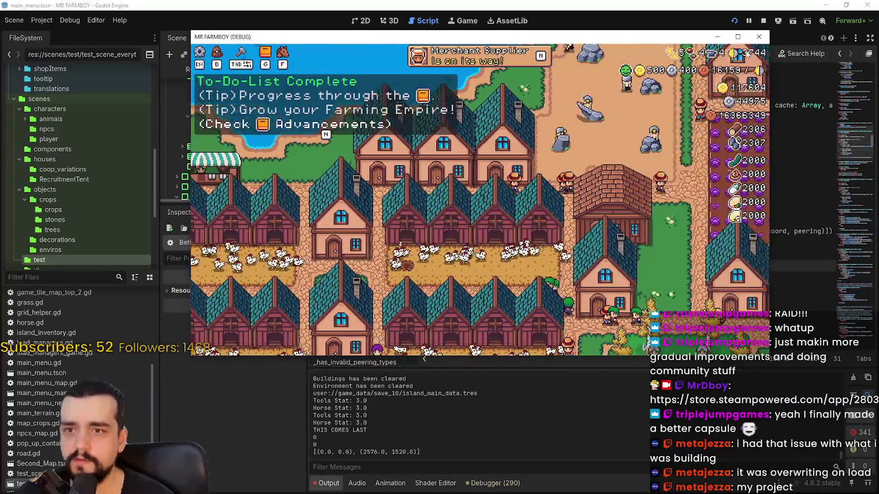
pyautogui.click(738, 37)
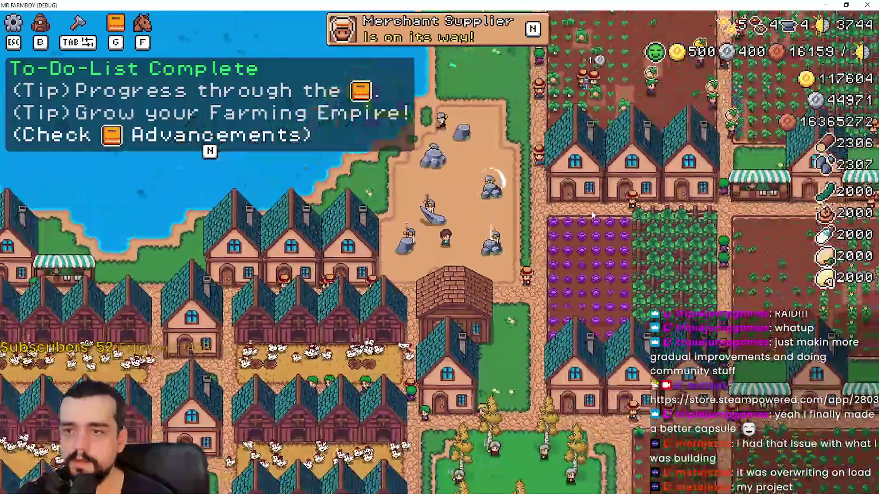
pyautogui.press('g')
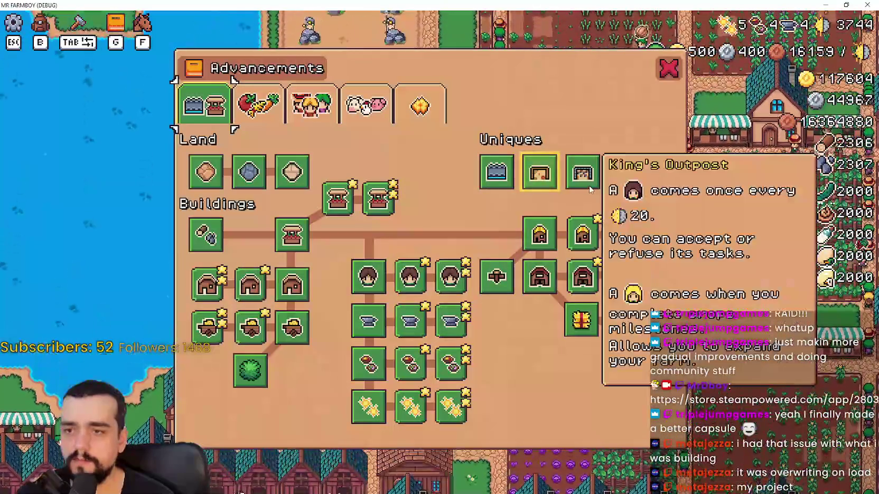
pyautogui.press('g')
# Step: Lower Tutorial Font Size from 12 to 8 in Accessibility options and apply it
pyautogui.press('Escape')
pyautogui.click(441, 197)
pyautogui.click(660, 105)
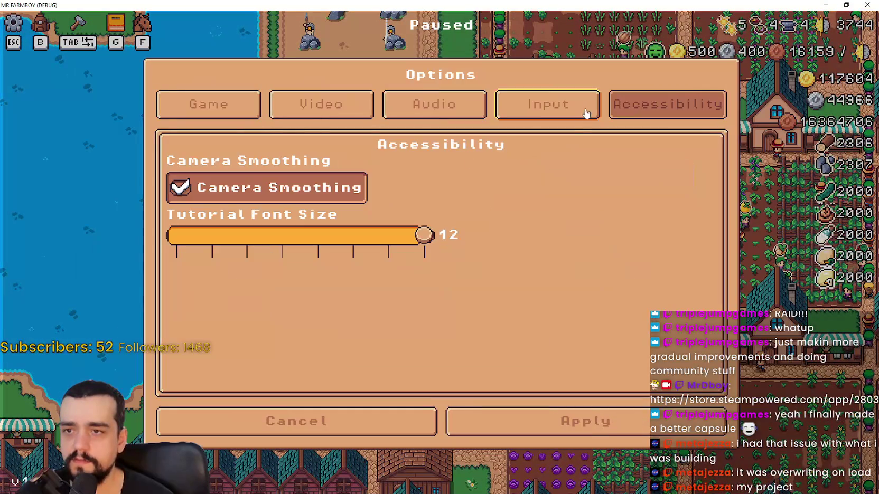
pyautogui.moveTo(371, 236); pyautogui.dragTo(282, 235)
pyautogui.click(587, 426)
pyautogui.click(450, 159)
# Step: Scroll the game view, then open and close the pause menu
pyautogui.scroll(2, 500, 301)
pyautogui.scroll(-5, 501, 301)
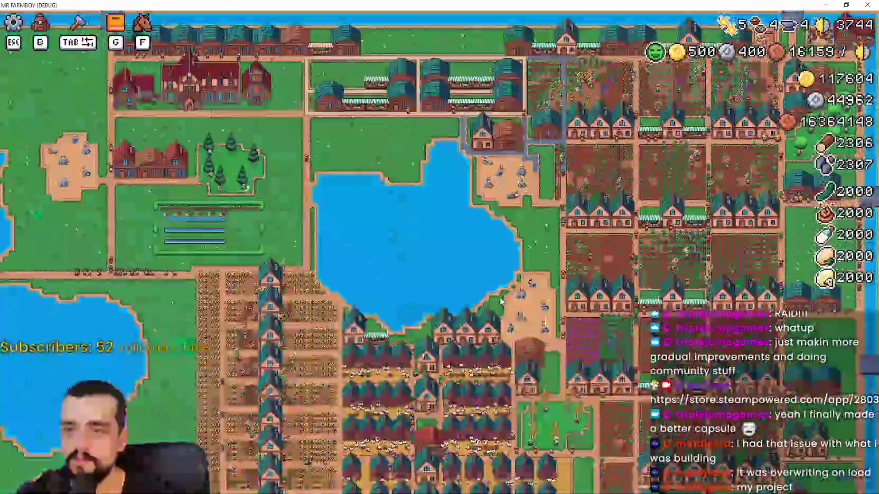
pyautogui.scroll(4, 501, 301)
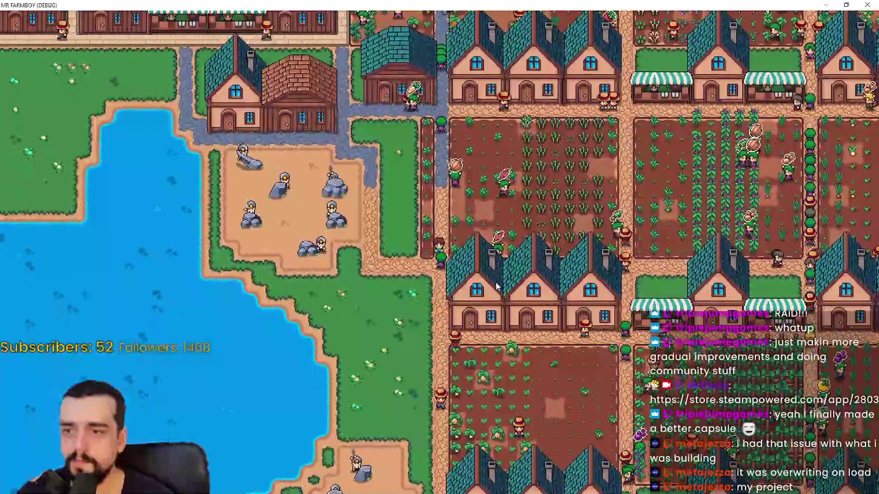
pyautogui.press('Escape')
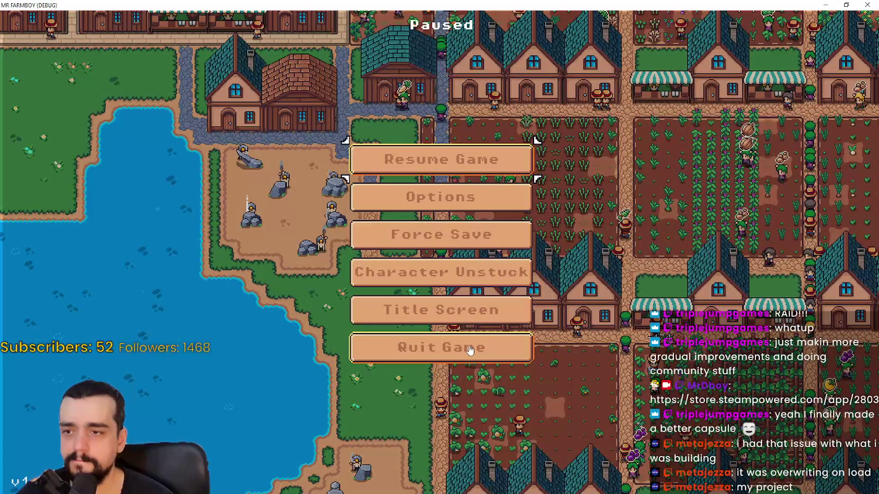
pyautogui.press('Escape')
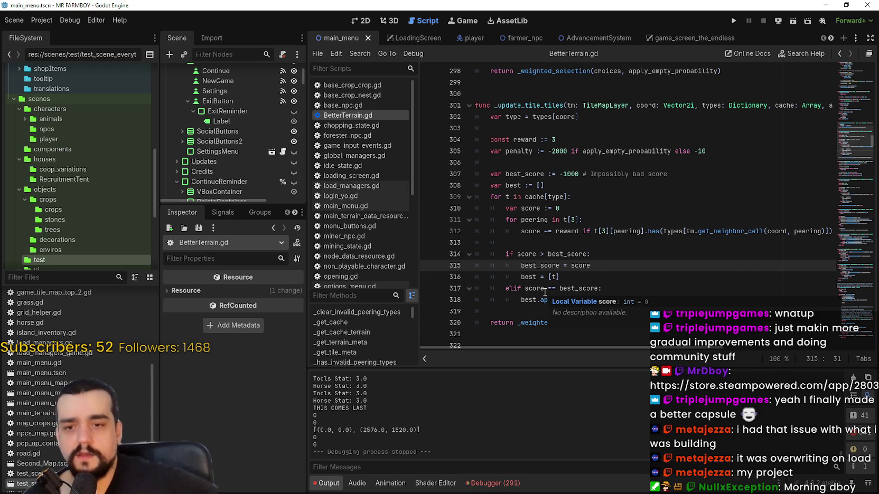
# Step: Scroll up the Output panel and select the ISLAND DATA LOADED line
pyautogui.scroll(4, 487, 444)
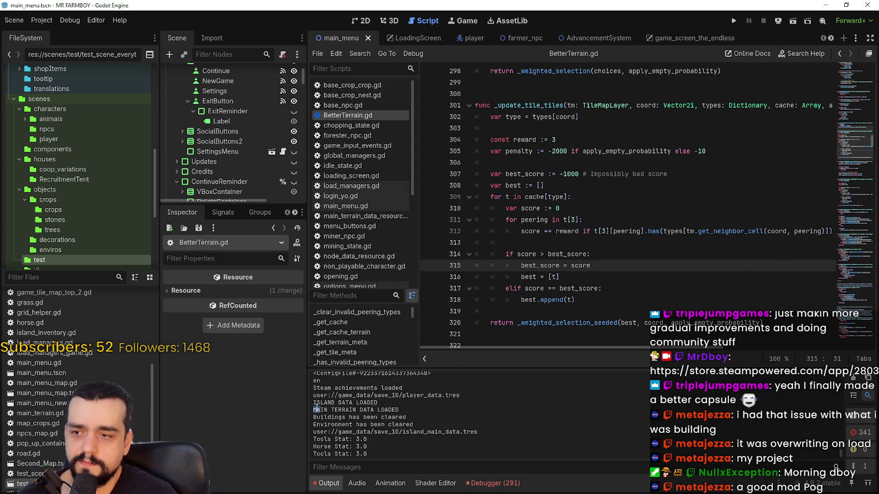
pyautogui.tripleClick(306, 404)
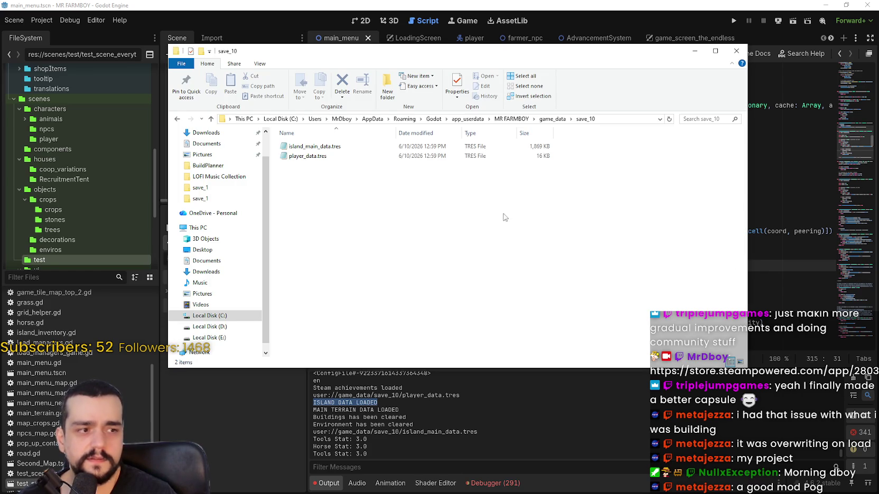
# Step: Go up to the MR FARMBOY folder, open logs, and read godot.log in Notepad
pyautogui.click(551, 119)
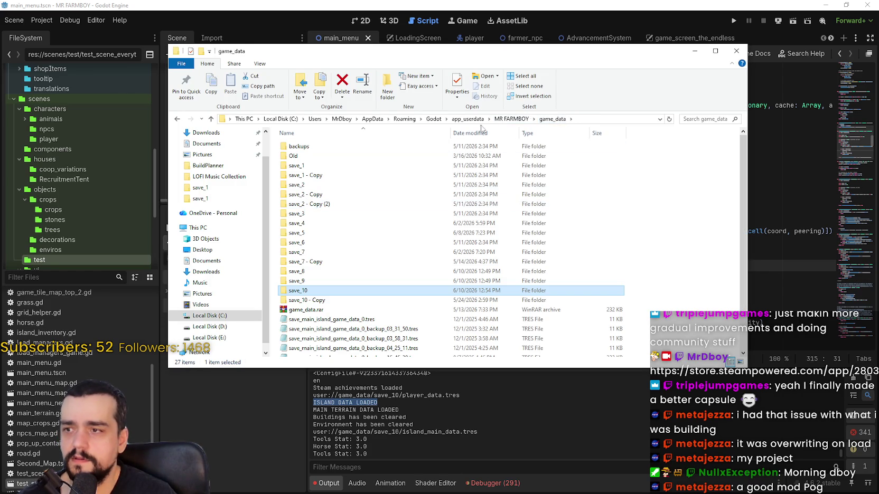
pyautogui.click(509, 119)
pyautogui.doubleClick(293, 156)
pyautogui.doubleClick(298, 146)
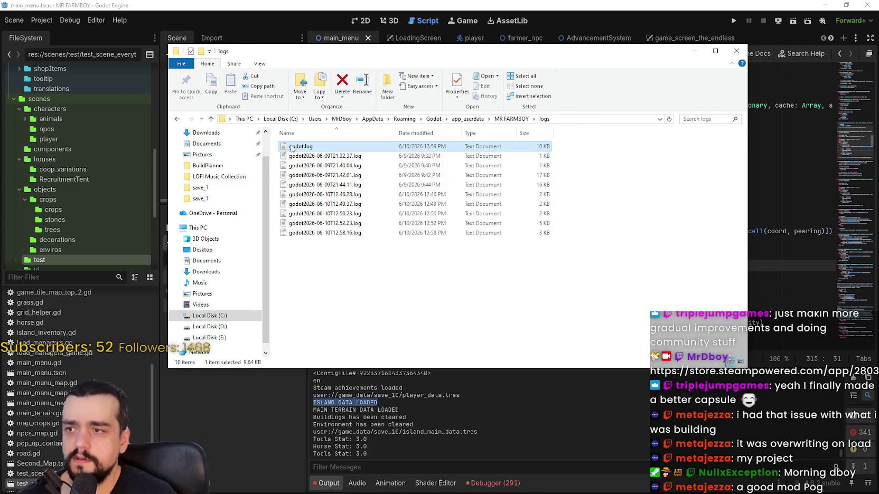
pyautogui.scroll(-10, 545, 217)
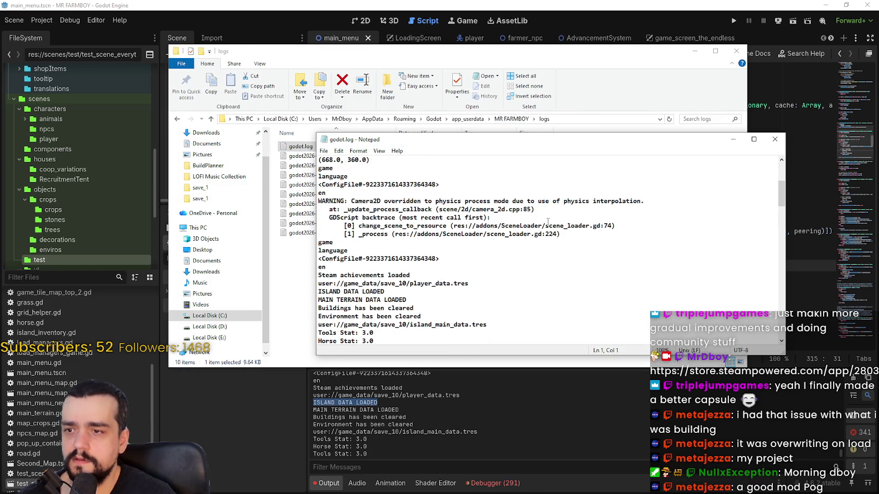
pyautogui.scroll(-5, 545, 218)
pyautogui.scroll(-5, 764, 194)
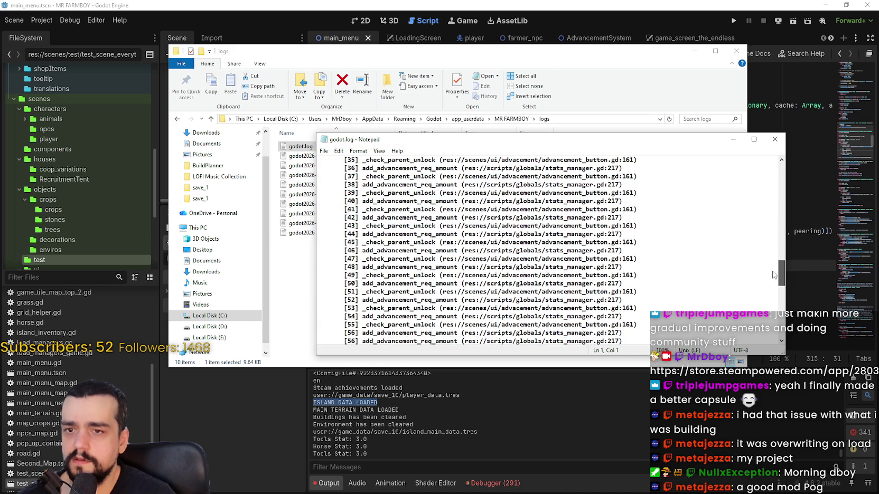
pyautogui.click(775, 139)
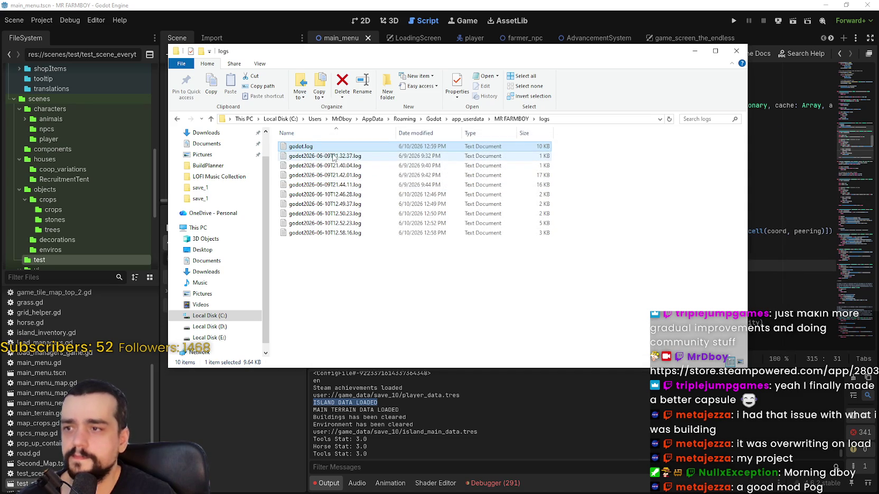
# Step: Open and read the 12.58.16 log, then close it
pyautogui.click(443, 234)
pyautogui.doubleClick(361, 234)
pyautogui.scroll(-3, 485, 256)
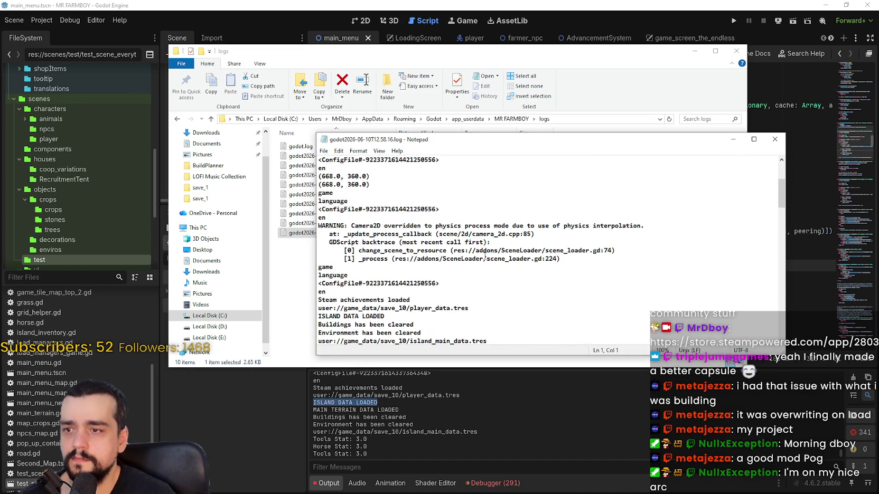
pyautogui.scroll(-2, 476, 255)
pyautogui.scroll(-5, 774, 162)
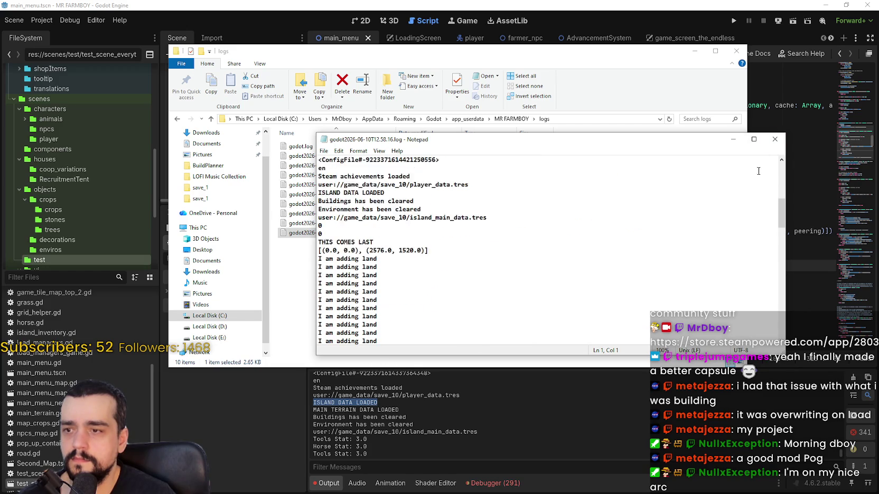
pyautogui.click(775, 138)
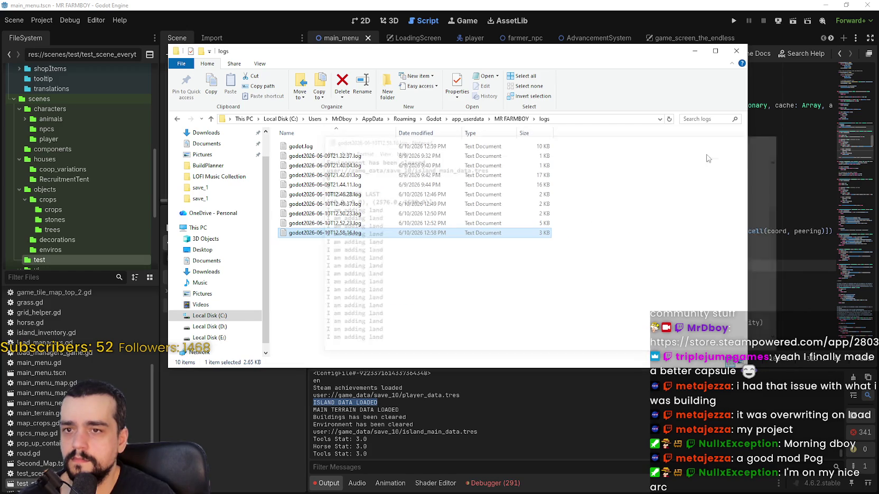
# Step: Open the 12.52.23 log and select its ISLAND DATA LOADED line
pyautogui.doubleClick(372, 225)
pyautogui.scroll(-6, 524, 268)
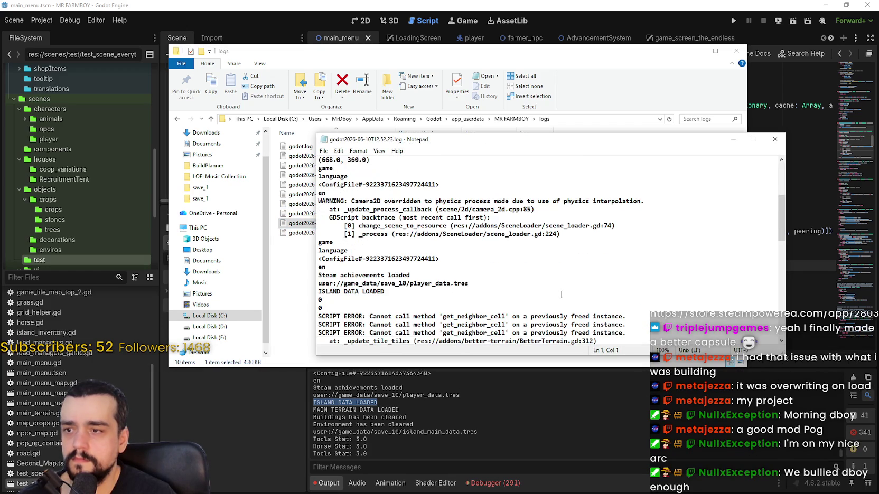
pyautogui.scroll(-5, 522, 262)
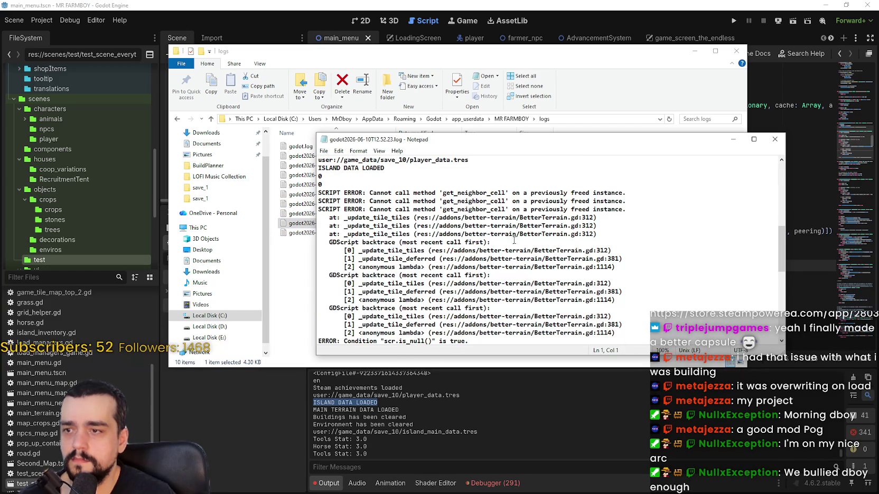
pyautogui.scroll(2, 430, 197)
pyautogui.moveTo(393, 216); pyautogui.dragTo(306, 215)
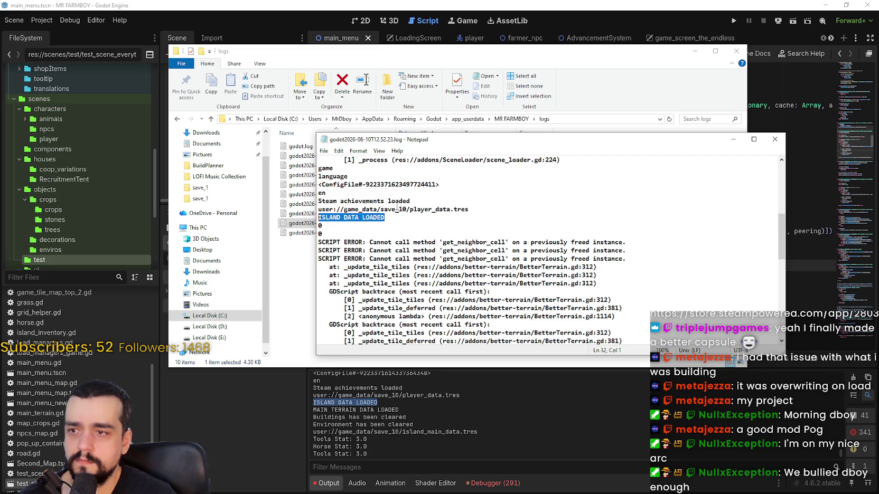
pyautogui.click(395, 217)
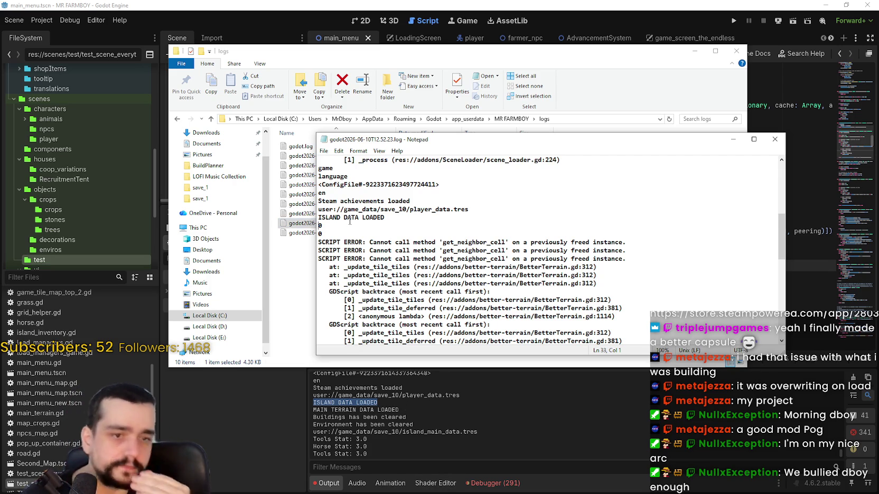
# Step: Select the error lines after it, then return to BetterTerrain.gd at line 309
pyautogui.scroll(-2, 785, 250)
pyautogui.scroll(-3, 785, 250)
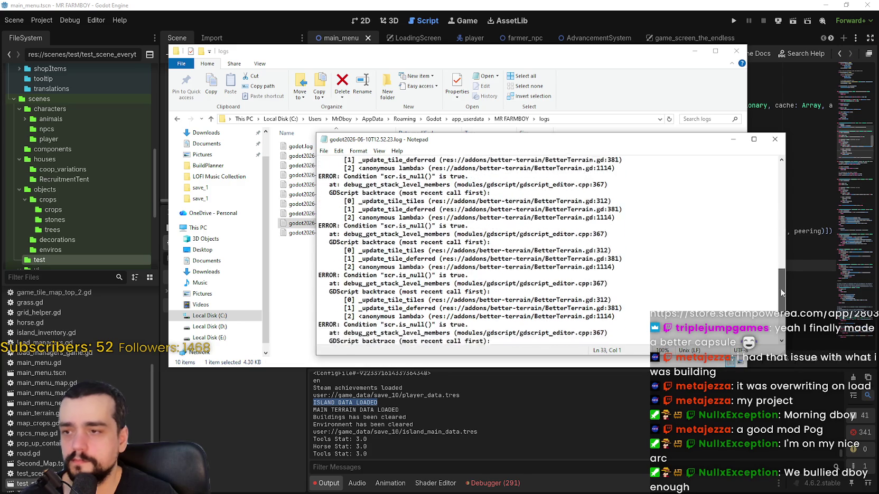
pyautogui.scroll(5, 787, 233)
pyautogui.scroll(1, 787, 232)
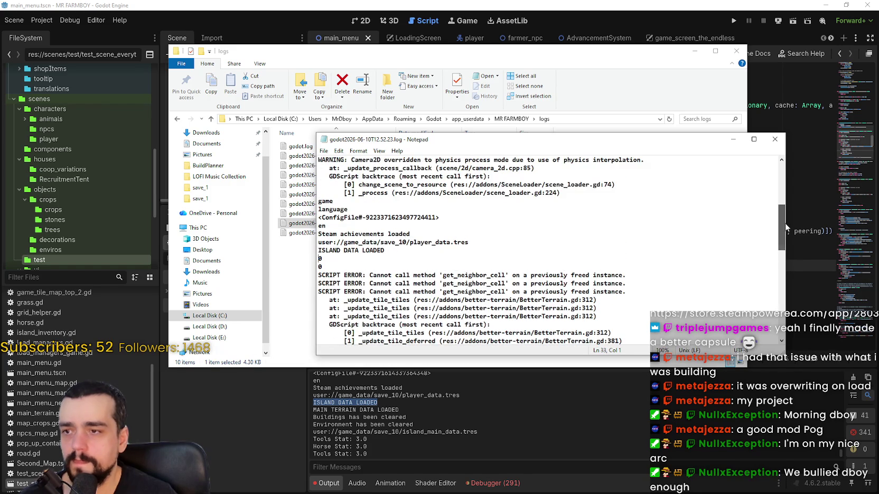
pyautogui.moveTo(390, 250)
pyautogui.mouseDown()
pyautogui.moveTo(310, 241)
pyautogui.moveTo(319, 158)
pyautogui.moveTo(312, 235)
pyautogui.mouseUp()
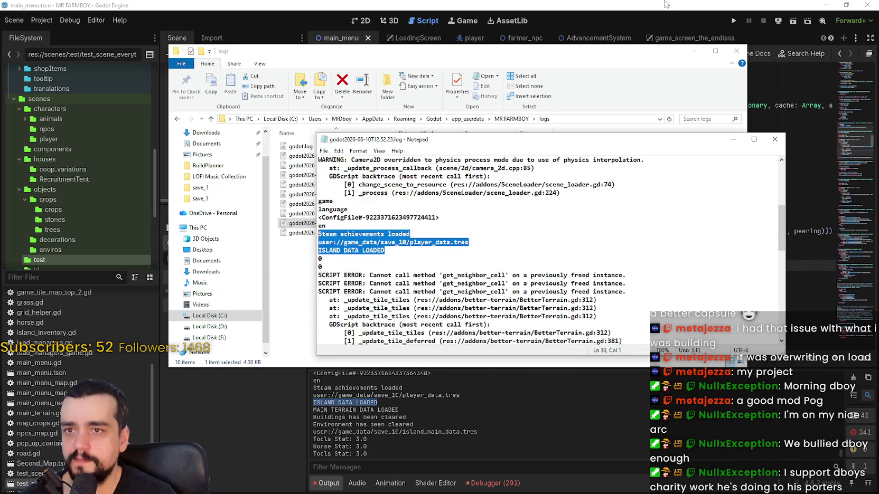
pyautogui.click(668, 5)
pyautogui.click(624, 200)
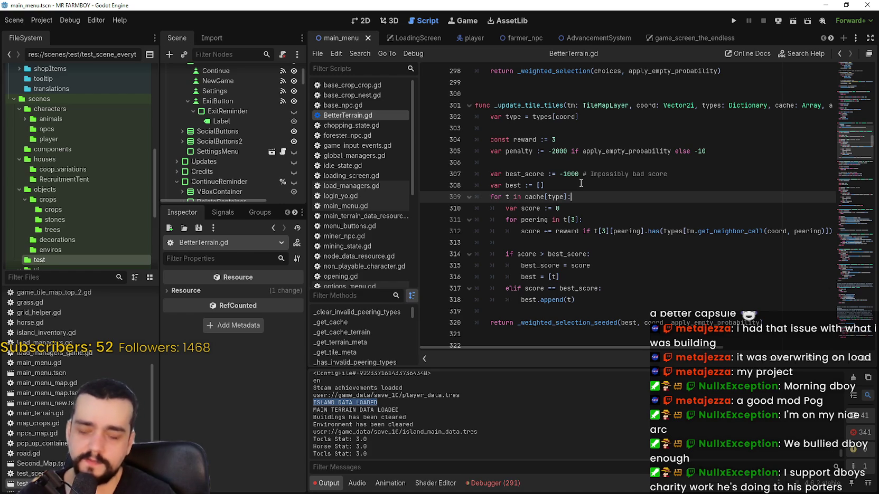
# Step: Go to line 308 of BetterTerrain.gd and cancel the Find in Files search
pyautogui.click(580, 183)
pyautogui.hotkey('ctrl', 'shift', 'f')
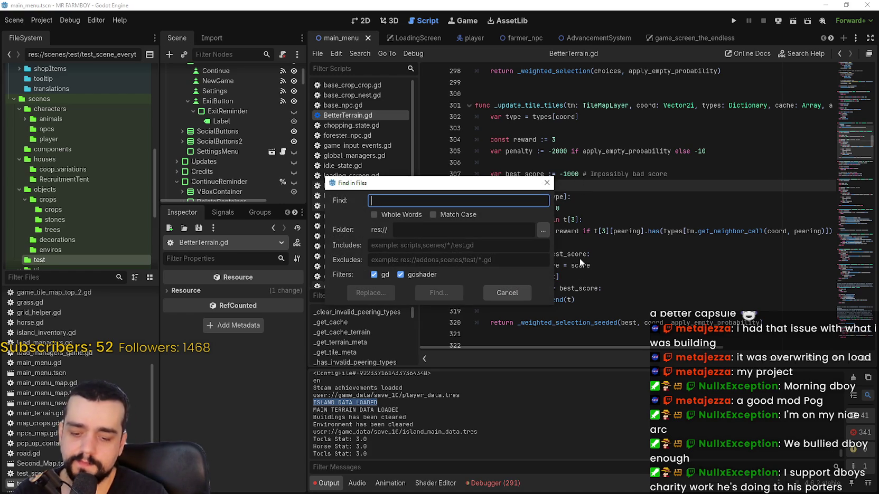
pyautogui.click(504, 293)
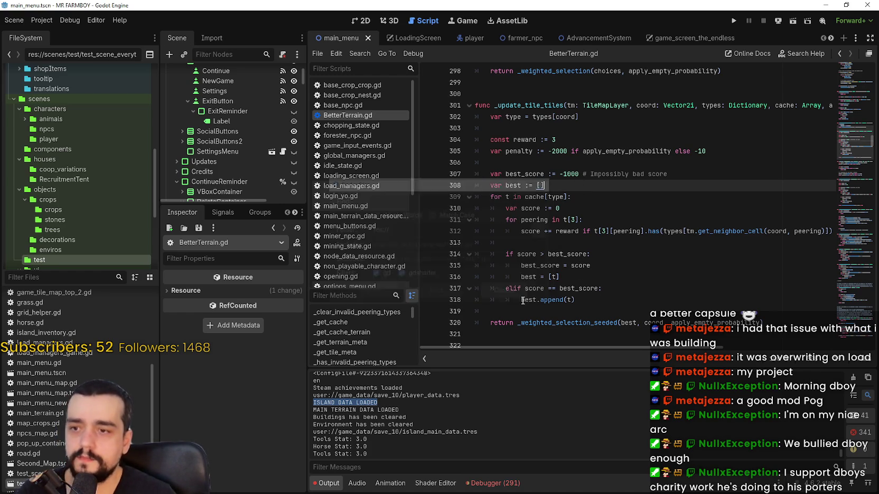
# Step: Switch to the test_scene_everything scene tab and select the reward and penalty lines 304–305
pyautogui.click(830, 38)
pyautogui.click(830, 38)
pyautogui.click(830, 37)
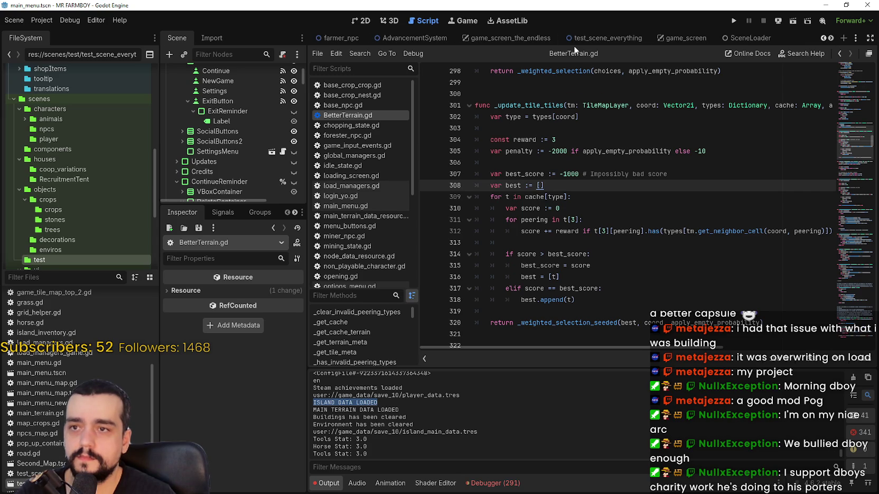
pyautogui.click(607, 37)
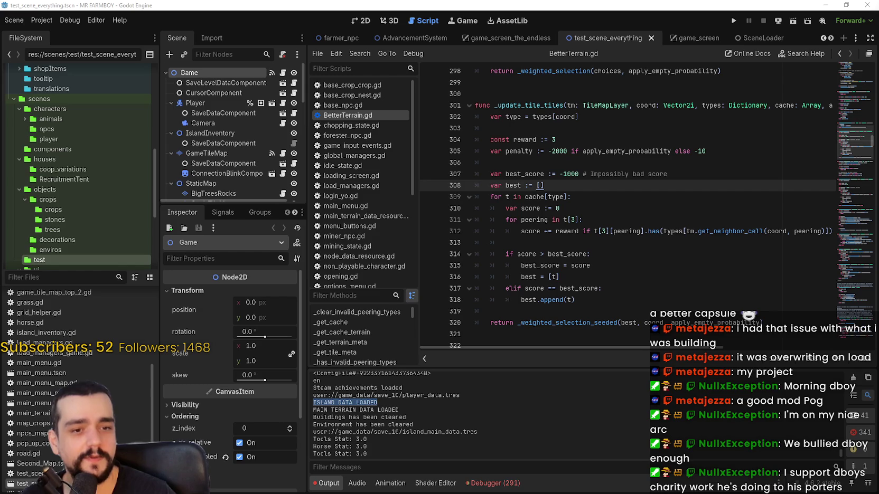
pyautogui.moveTo(548, 139); pyautogui.dragTo(547, 151)
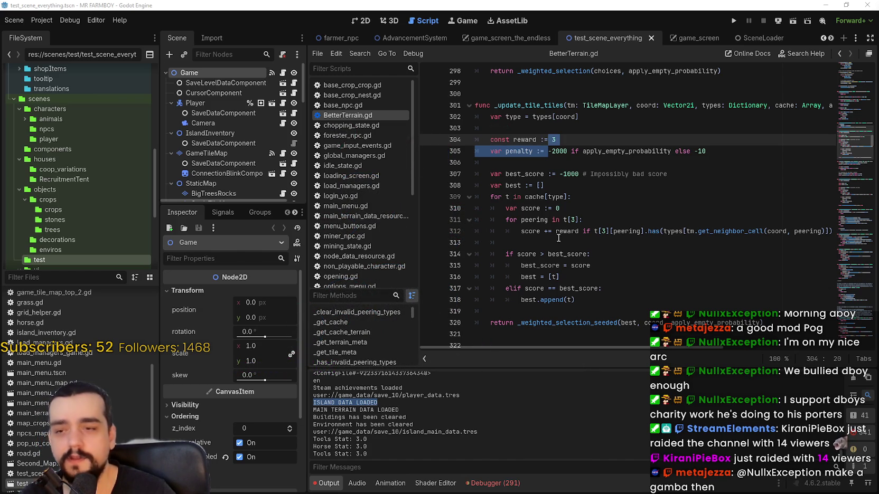
pyautogui.click(562, 220)
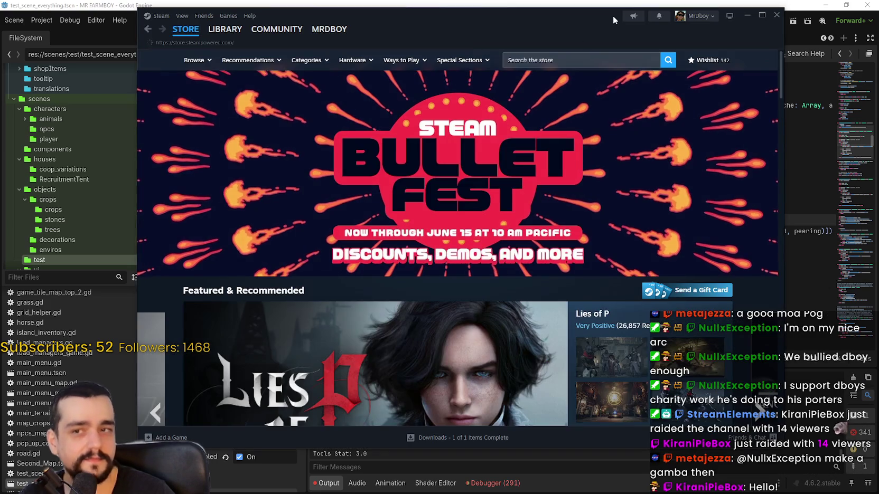
pyautogui.moveTo(613, 16); pyautogui.dragTo(551, 31)
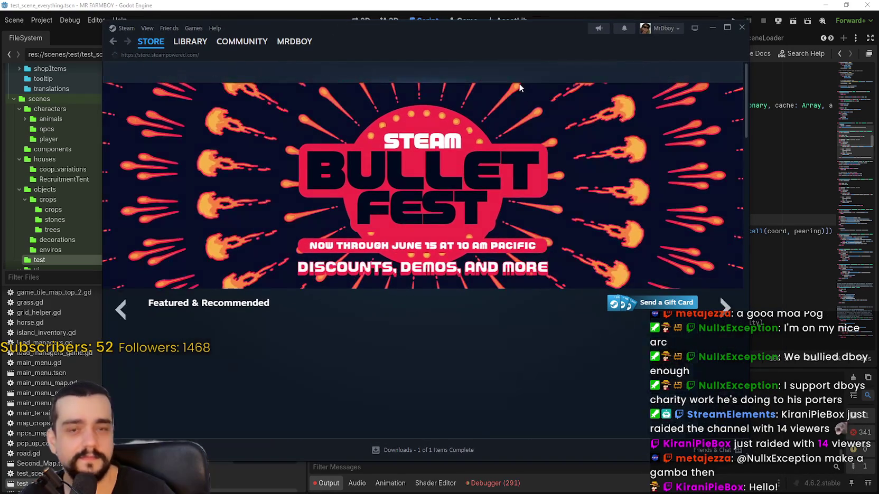
# Step: Search the Steam store for 'capyva' and open the Capyvarias page
pyautogui.click(532, 70)
pyautogui.write('capyva')
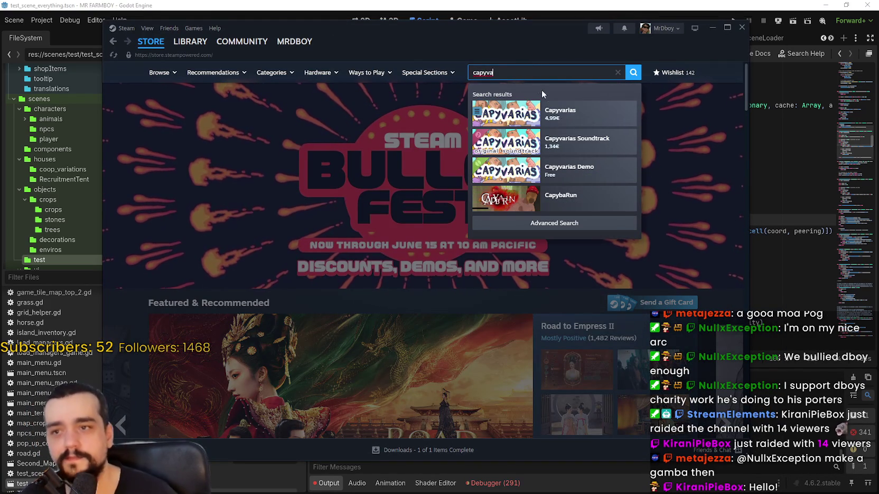
pyautogui.click(560, 113)
pyautogui.moveTo(545, 29); pyautogui.dragTo(576, 22)
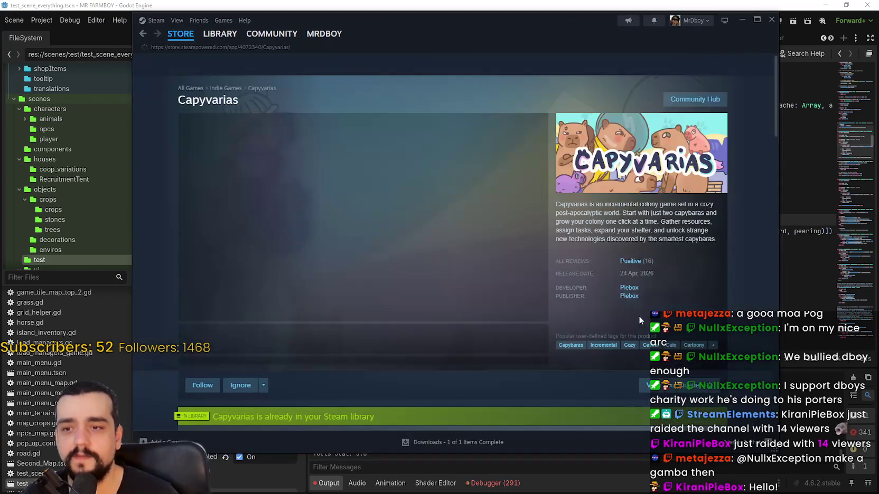
pyautogui.rightClick(737, 283)
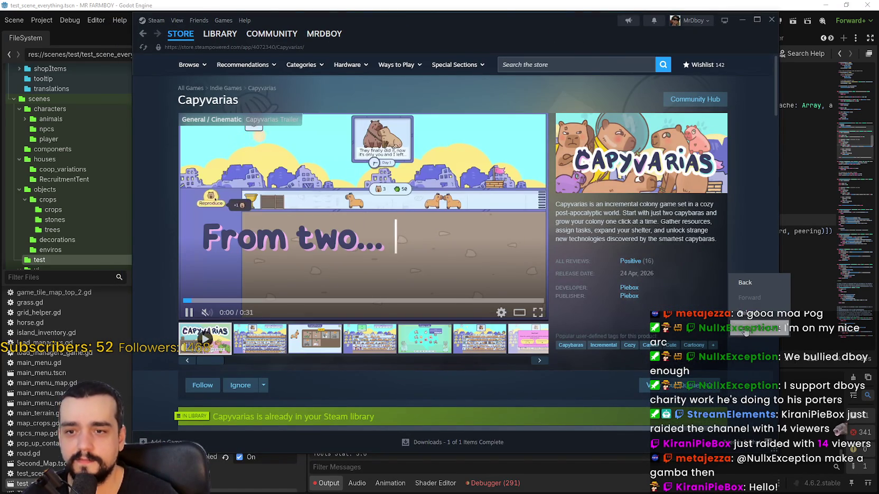
pyautogui.click(745, 328)
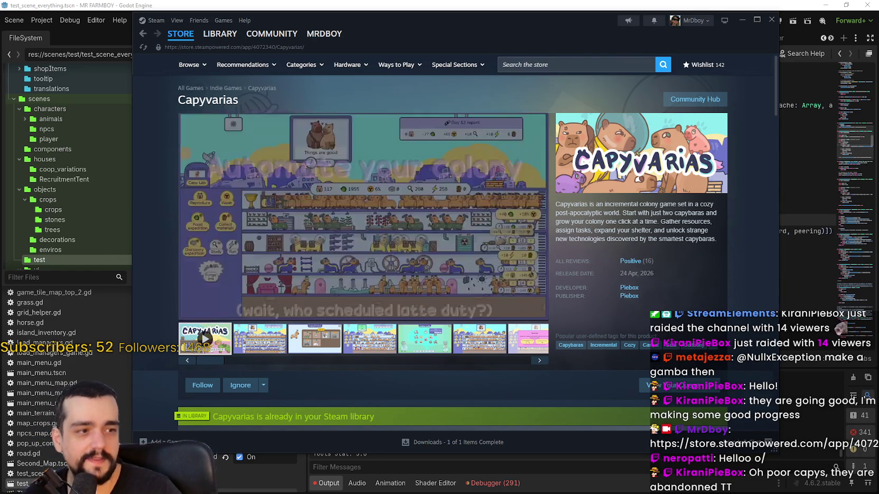
# Step: View the fourth screenshot, then scroll to the 4,99€ price and bundle sections
pyautogui.click(388, 342)
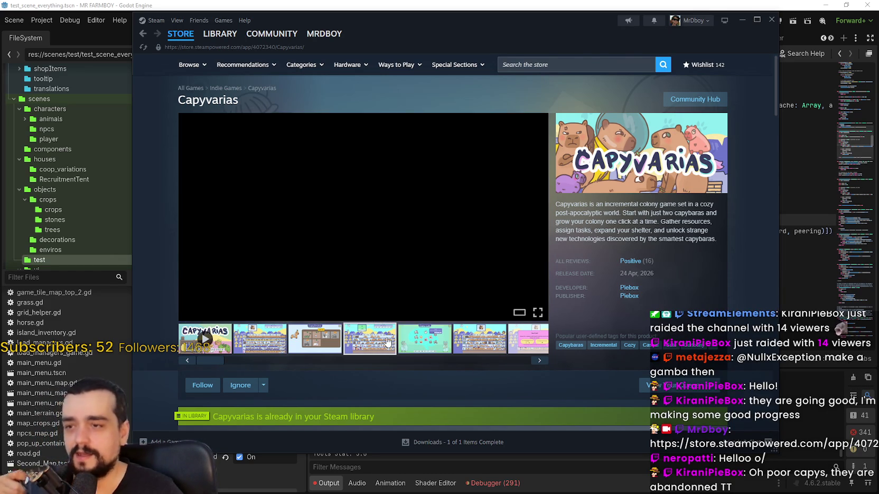
pyautogui.scroll(-3, 386, 339)
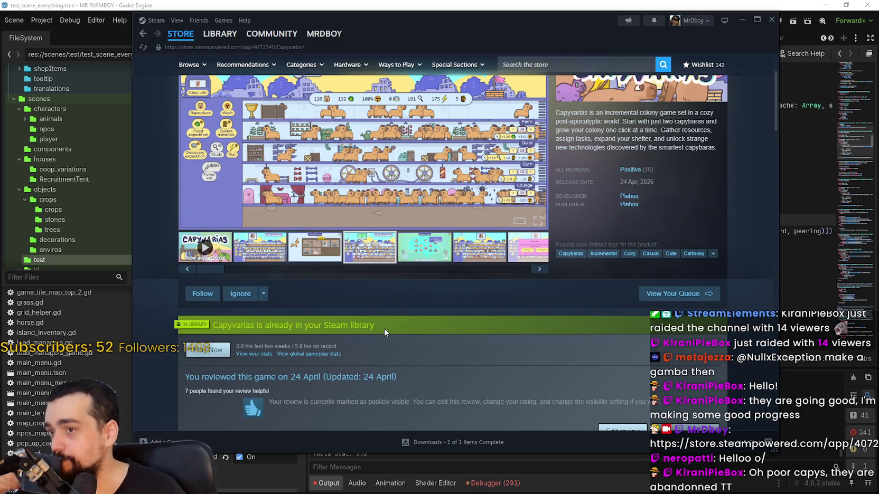
pyautogui.scroll(1, 383, 328)
pyautogui.scroll(-7, 376, 314)
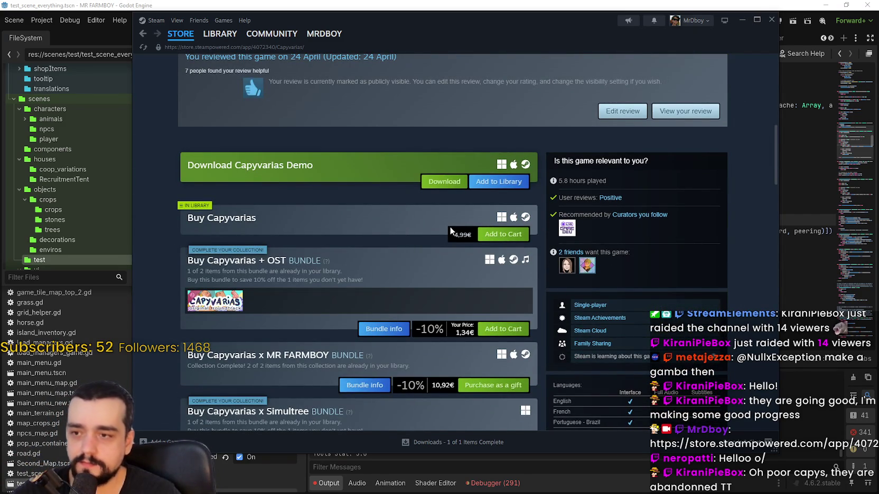
pyautogui.moveTo(454, 236)
pyautogui.mouseDown()
pyautogui.moveTo(471, 232)
pyautogui.moveTo(459, 235)
pyautogui.mouseUp()
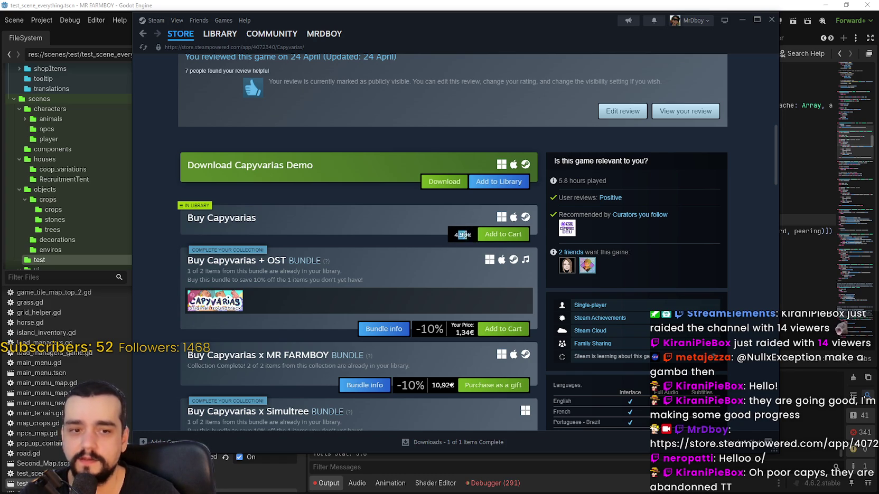
pyautogui.scroll(-3, 388, 237)
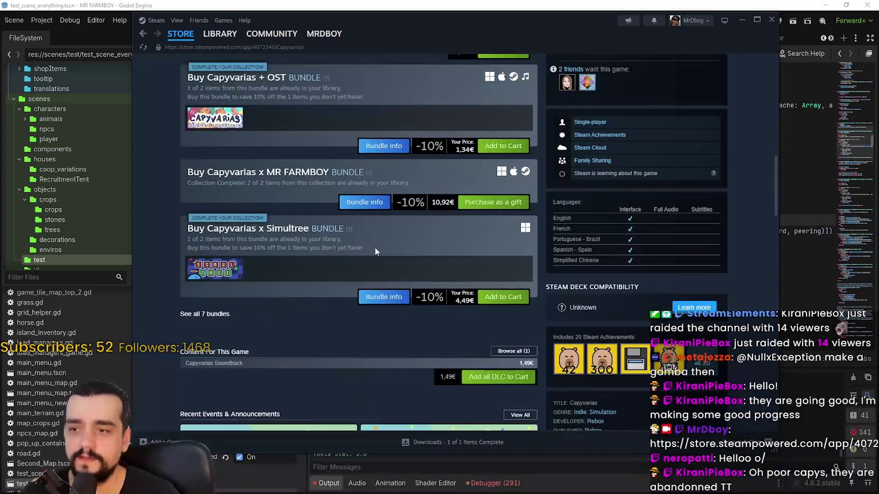
pyautogui.scroll(-2, 353, 250)
pyautogui.scroll(10, 291, 244)
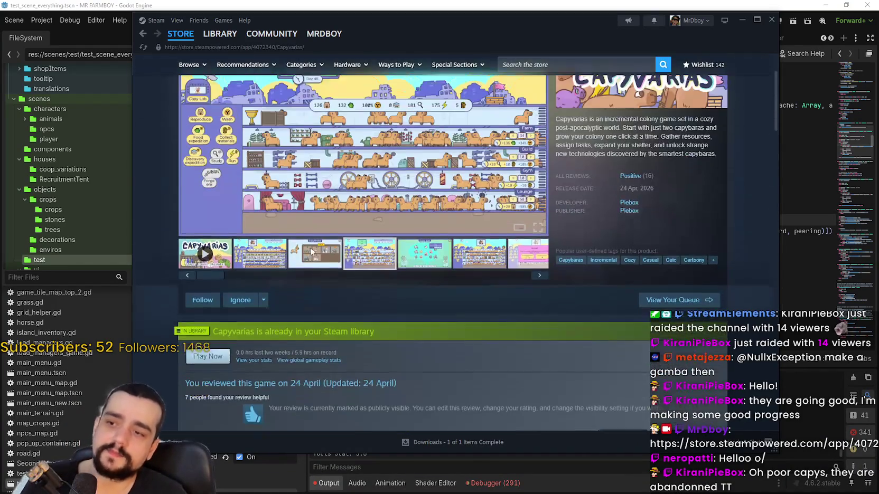
pyautogui.scroll(-1, 311, 247)
pyautogui.scroll(3, 312, 247)
# Step: Show the CapyDrobe screenshot and scroll between it and the demo and purchase sections
pyautogui.click(315, 339)
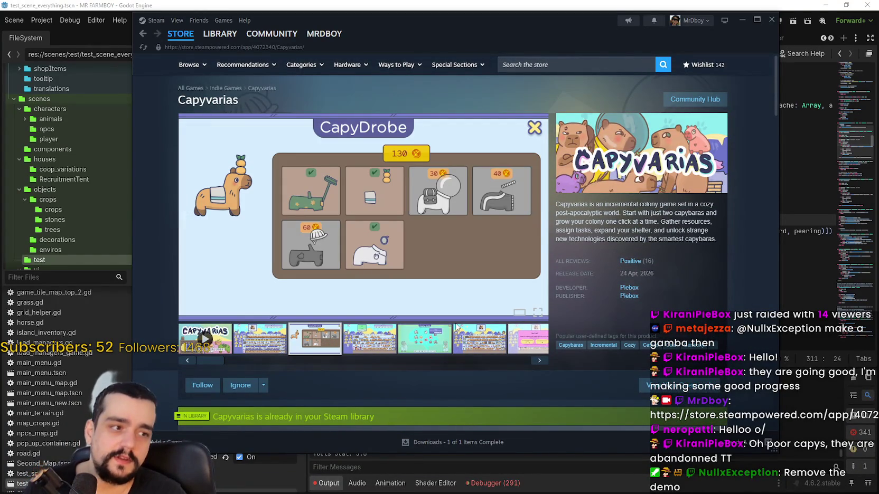
pyautogui.scroll(-8, 456, 324)
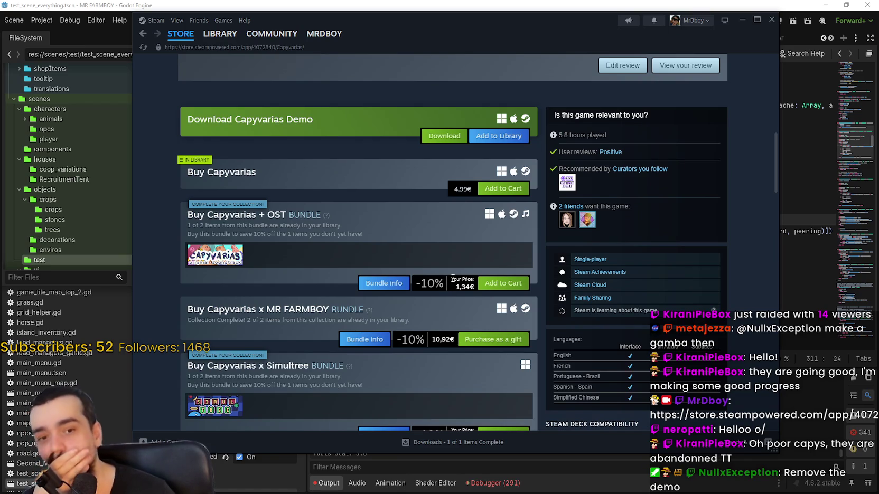
pyautogui.scroll(3, 452, 277)
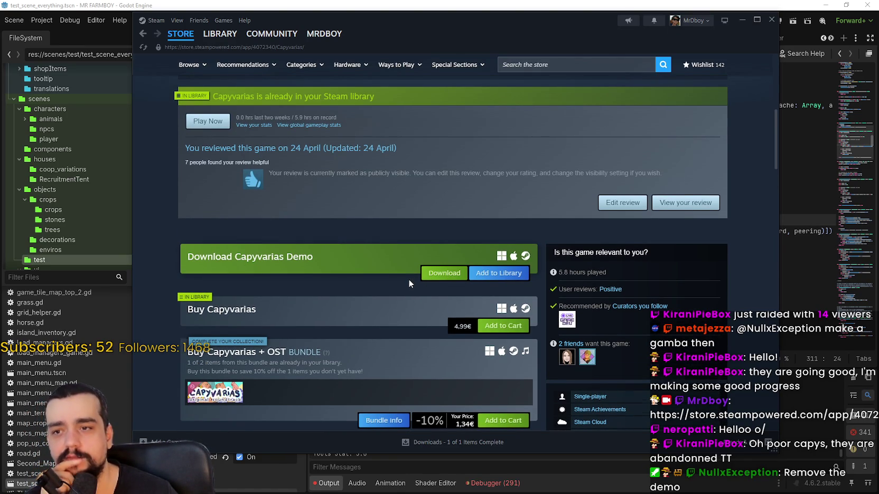
pyautogui.scroll(-8, 410, 284)
pyautogui.scroll(3, 416, 277)
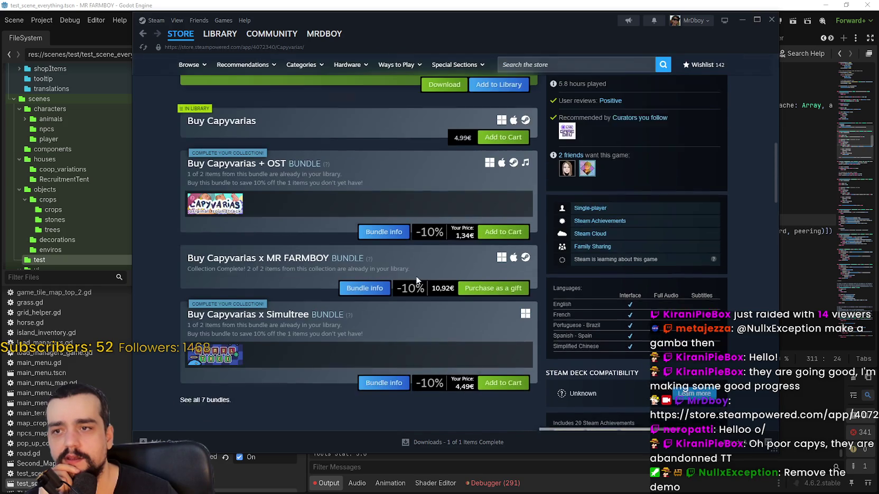
pyautogui.scroll(-4, 481, 326)
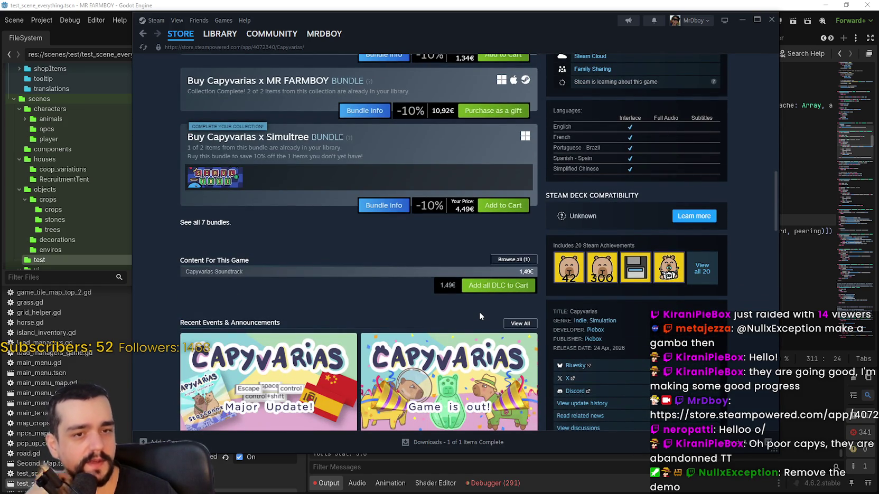
pyautogui.scroll(-4, 480, 313)
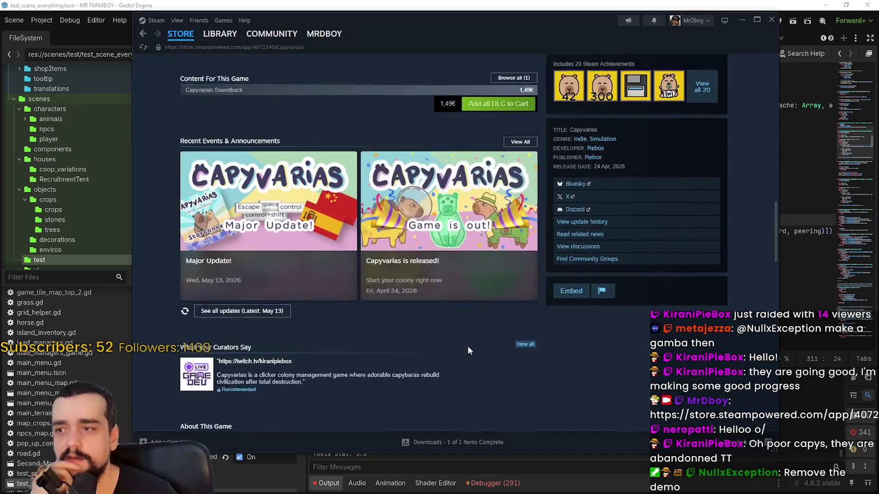
pyautogui.scroll(15, 462, 328)
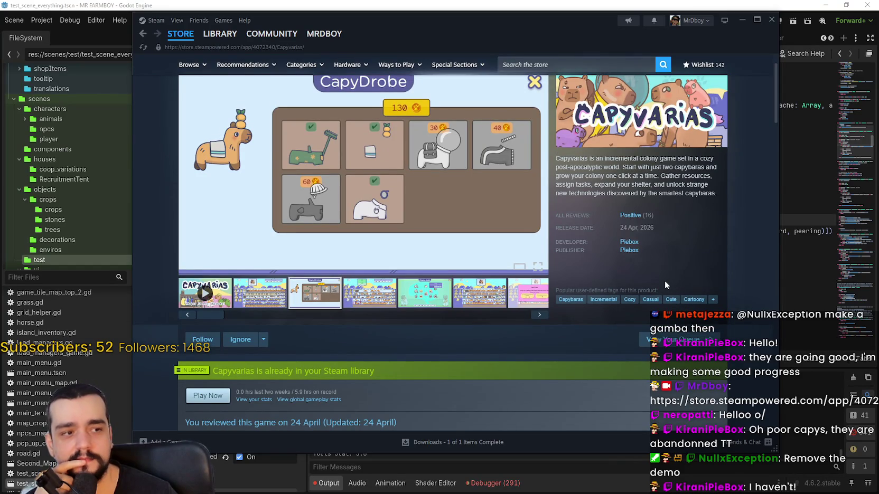
# Step: Scroll back up and show the fourth and Capy Lab screenshots
pyautogui.scroll(-8, 560, 276)
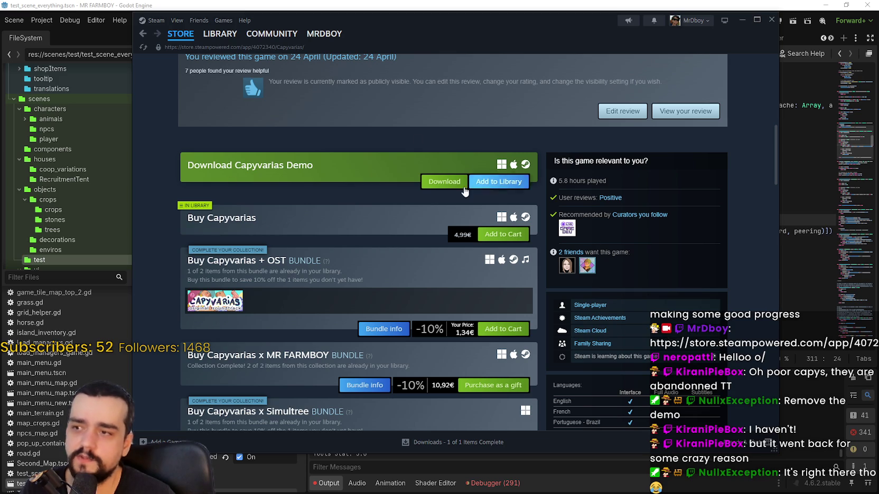
pyautogui.scroll(2, 614, 374)
pyautogui.scroll(7, 615, 374)
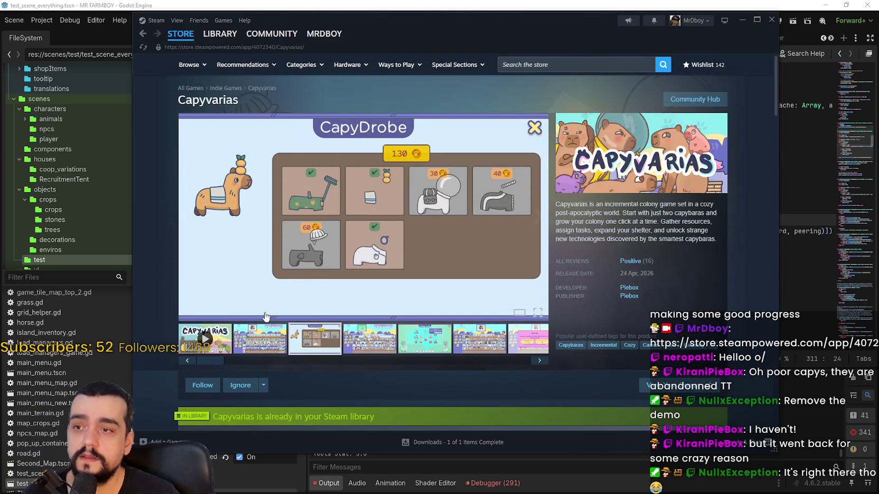
pyautogui.click(387, 343)
pyautogui.click(425, 338)
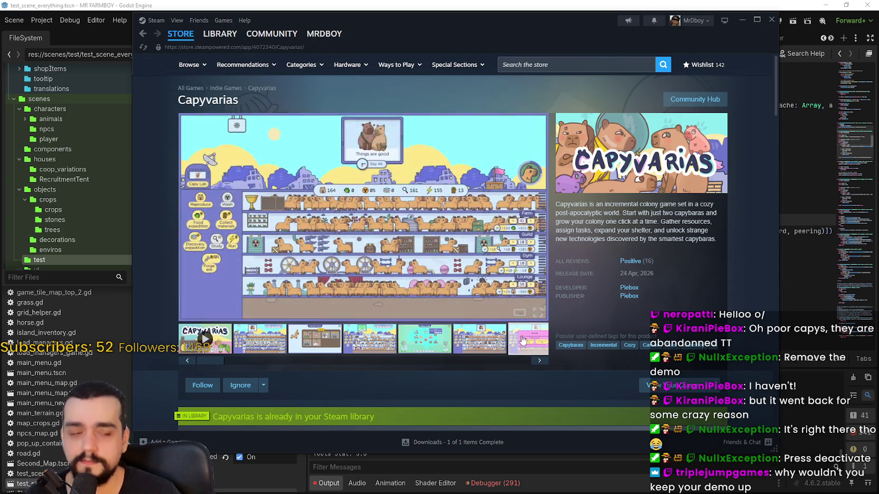
# Step: Show the New Event screenshot, then reload the Capyvarias store page
pyautogui.click(522, 340)
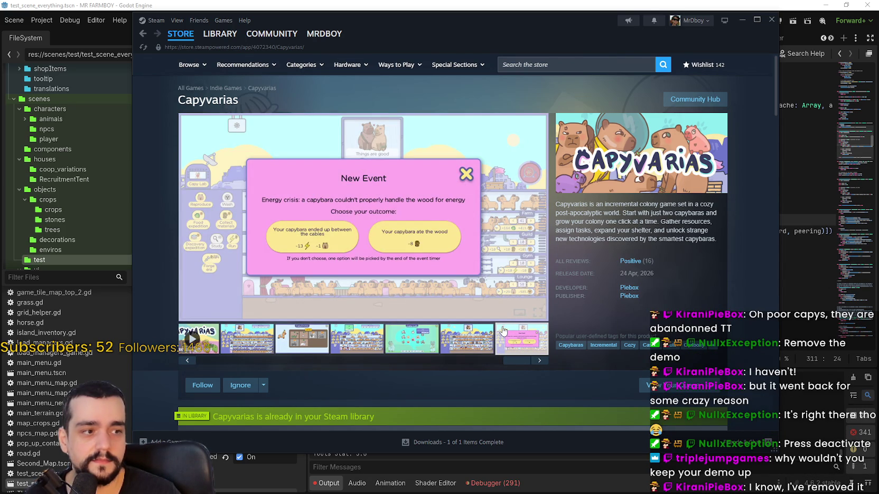
pyautogui.scroll(-3, 502, 331)
pyautogui.rightClick(457, 267)
pyautogui.click(517, 302)
# Step: Scroll to the Capyvarias Demo download, the 4,99€ purchase option and the 10%-off bundles
pyautogui.scroll(-3, 513, 291)
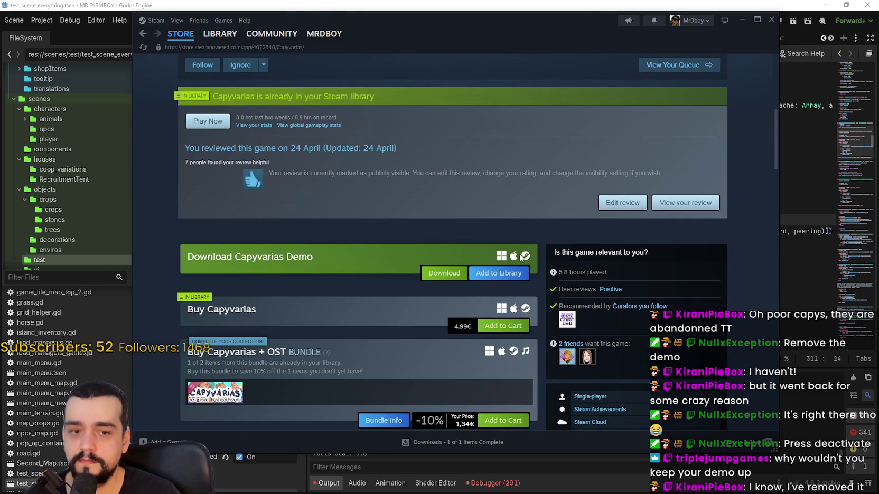
pyautogui.scroll(-2, 336, 313)
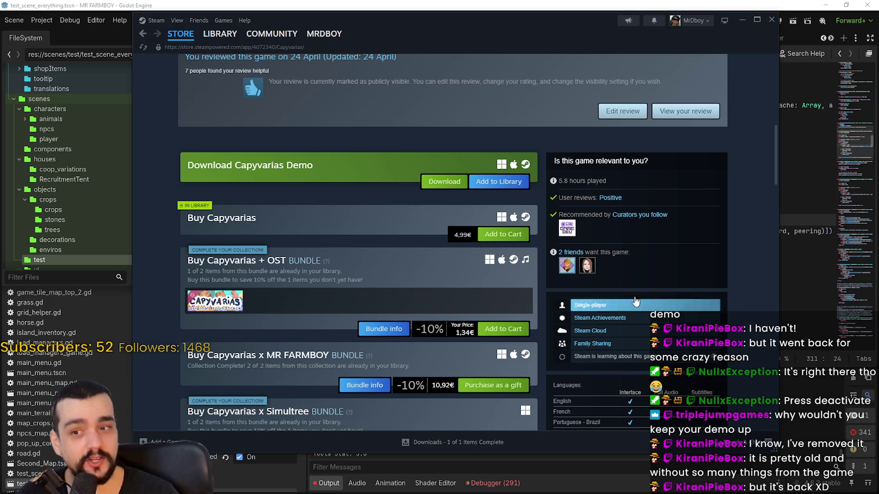
pyautogui.scroll(3, 472, 219)
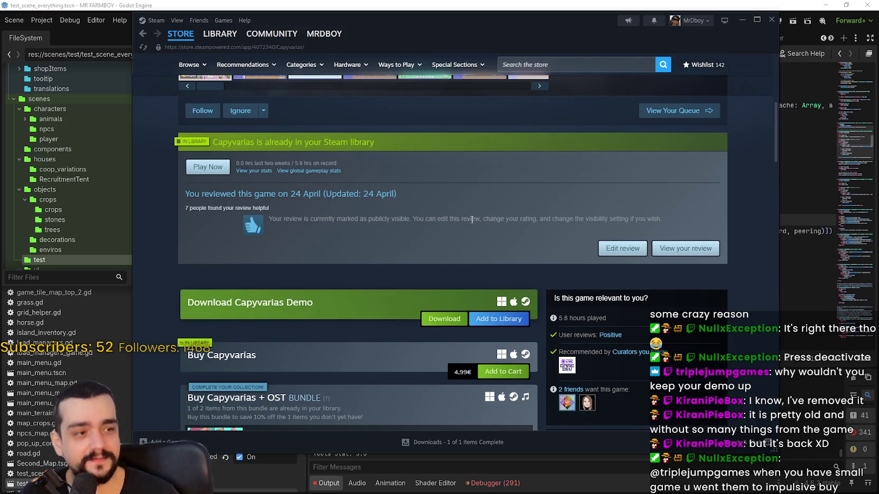
pyautogui.scroll(-3, 474, 213)
pyautogui.scroll(3, 473, 213)
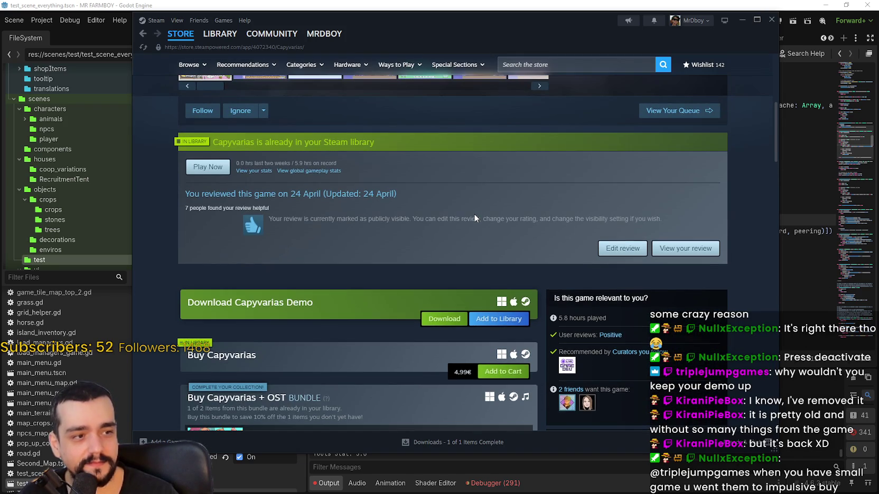
pyautogui.scroll(2, 474, 215)
pyautogui.scroll(-2, 474, 218)
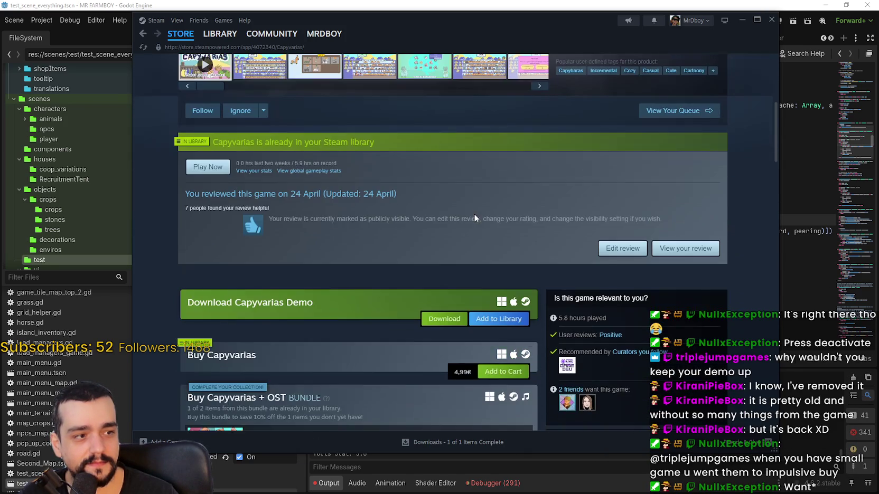
pyautogui.scroll(1, 474, 214)
pyautogui.scroll(-1, 474, 213)
pyautogui.scroll(1, 474, 212)
pyautogui.scroll(4, 475, 212)
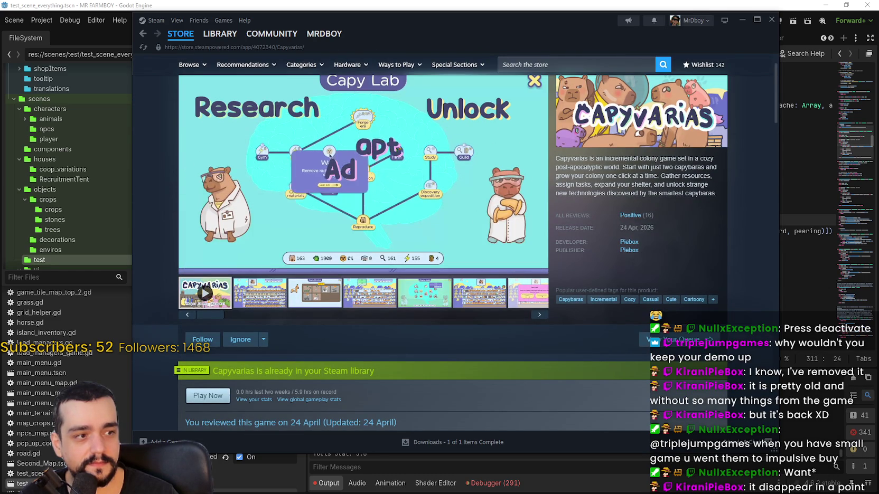
pyautogui.scroll(-1, 478, 210)
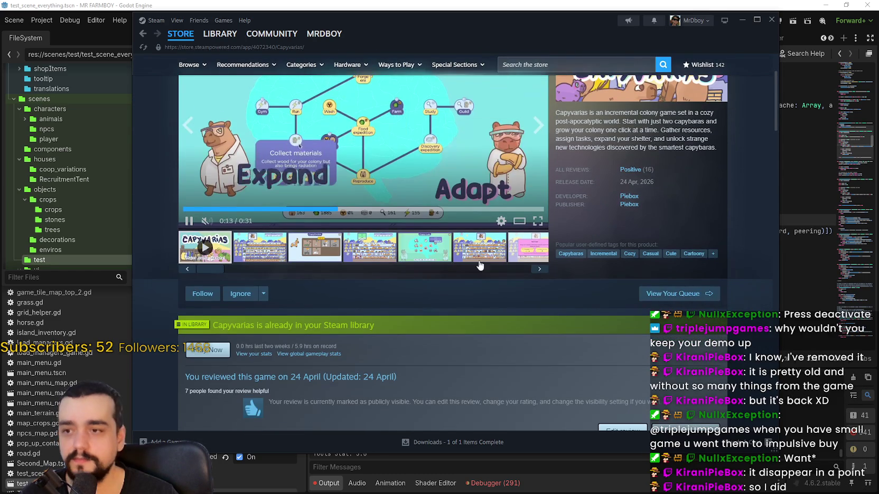
pyautogui.scroll(-4, 454, 251)
pyautogui.scroll(-2, 454, 233)
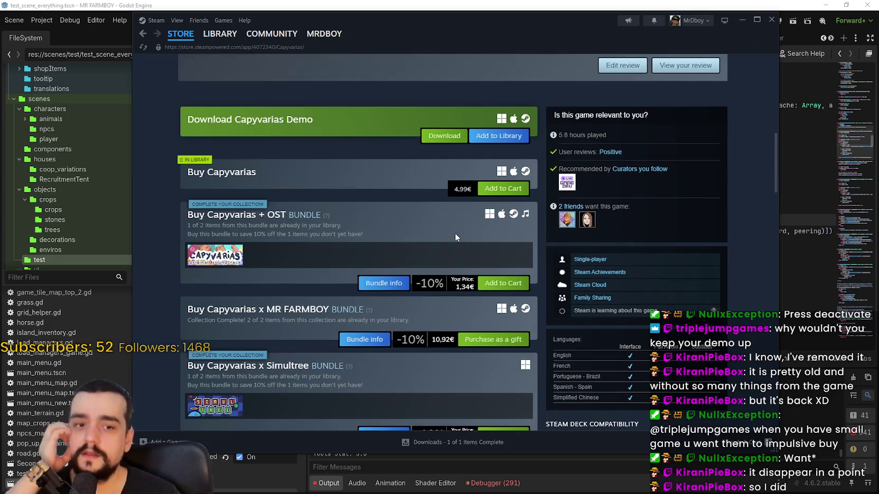
pyautogui.scroll(2, 455, 227)
pyautogui.scroll(6, 455, 232)
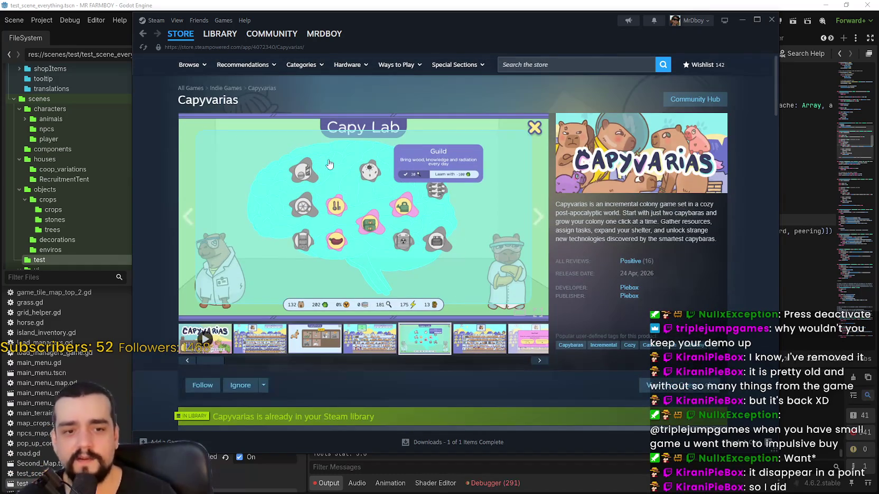
pyautogui.scroll(-6, 323, 151)
pyautogui.scroll(-1, 323, 147)
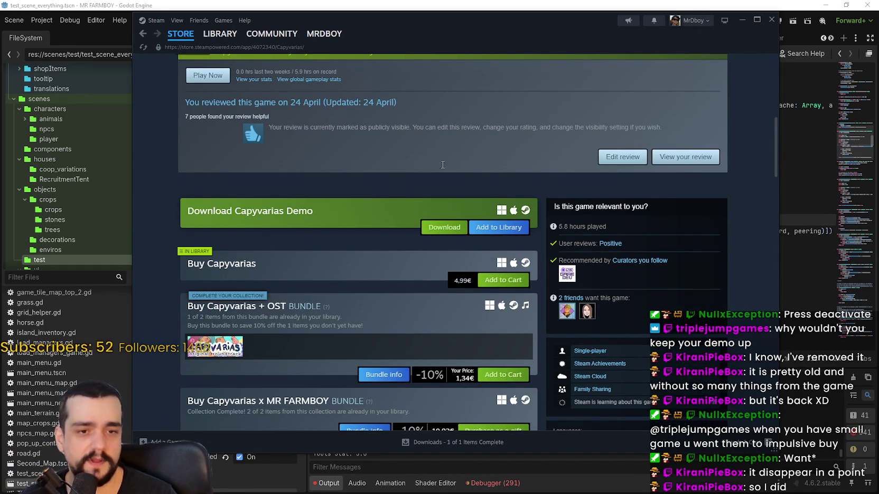
pyautogui.scroll(8, 299, 150)
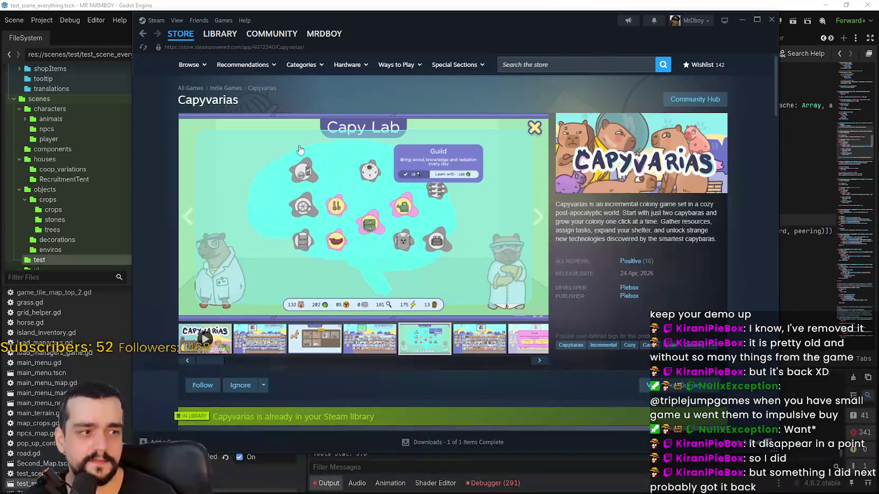
pyautogui.scroll(-8, 317, 161)
pyautogui.scroll(8, 316, 158)
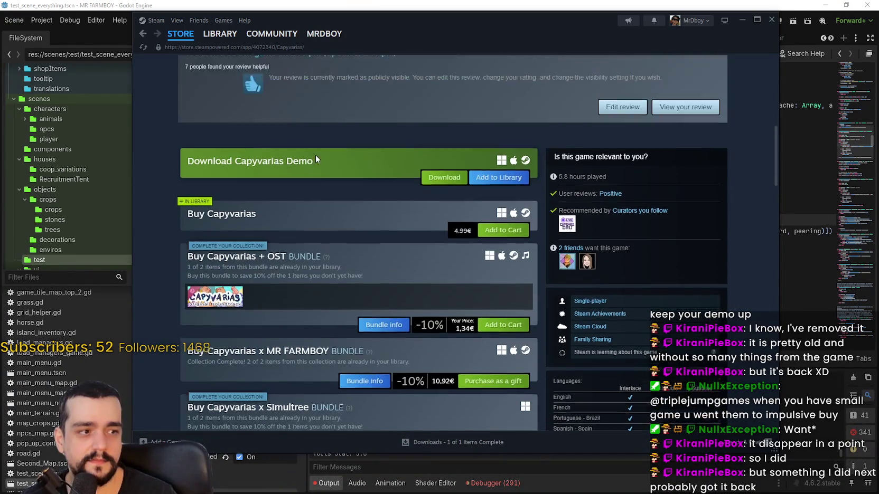
pyautogui.scroll(-5, 333, 183)
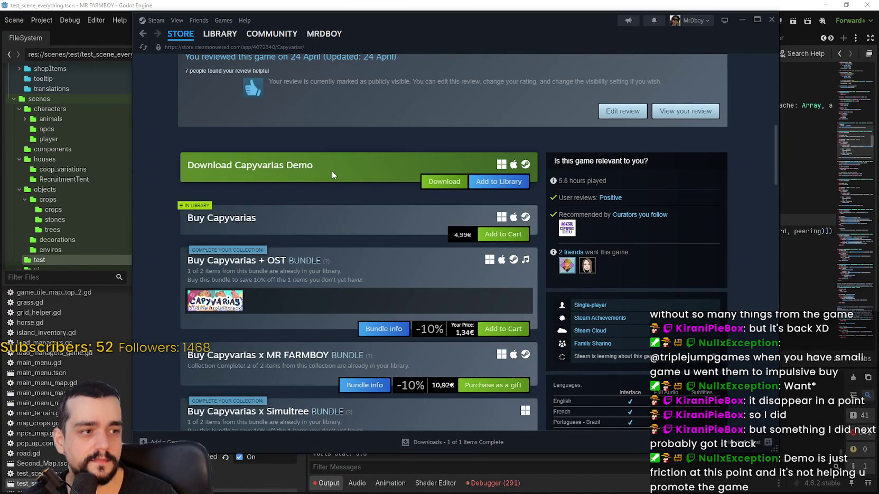
# Step: Go to the Steam store front page and advance the featured games carousel three times
pyautogui.click(178, 36)
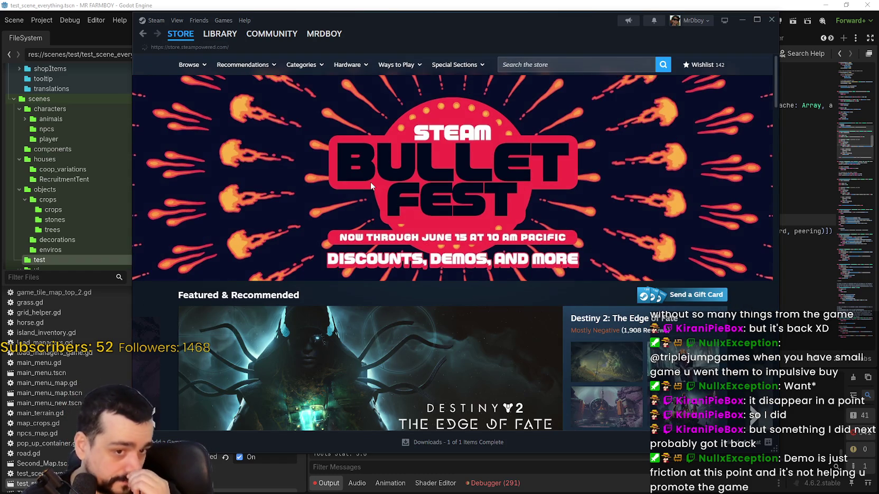
pyautogui.scroll(-2, 386, 164)
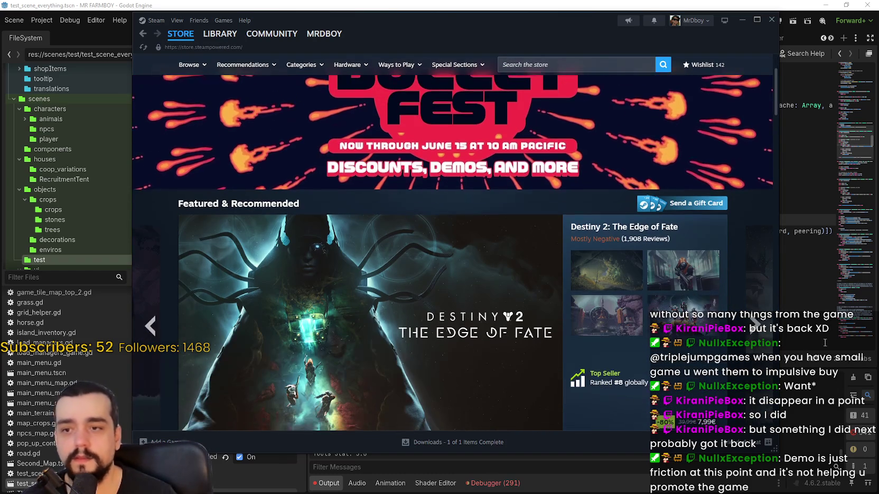
pyautogui.click(754, 327)
pyautogui.click(754, 326)
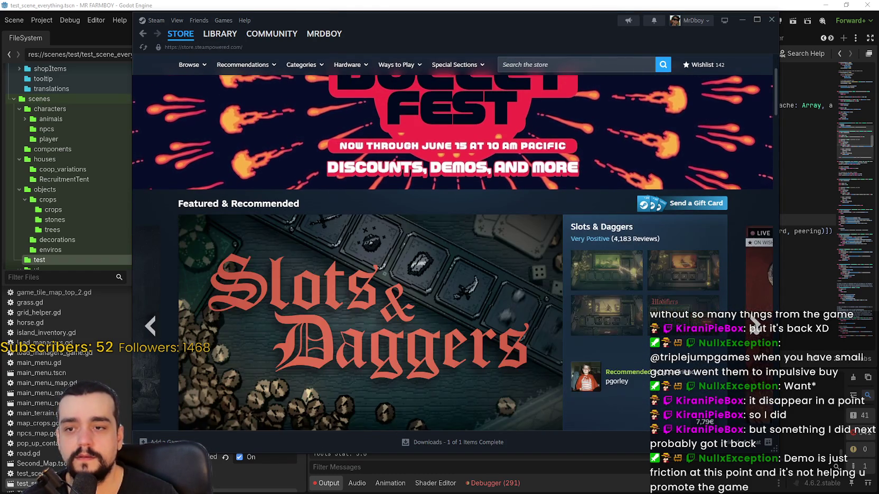
pyautogui.click(754, 326)
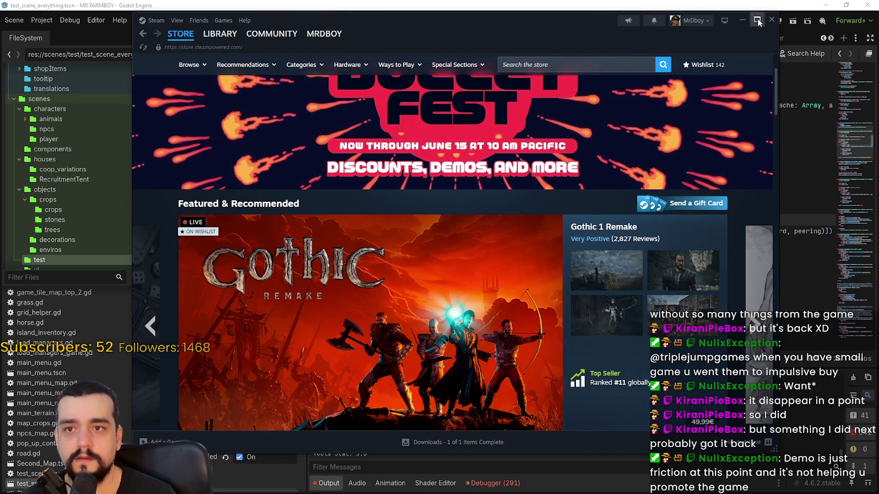
# Step: Close the Steam window to bring the BetterTerrain.gd script back in Godot
pyautogui.moveTo(764, 25); pyautogui.dragTo(757, 43)
pyautogui.click(740, 35)
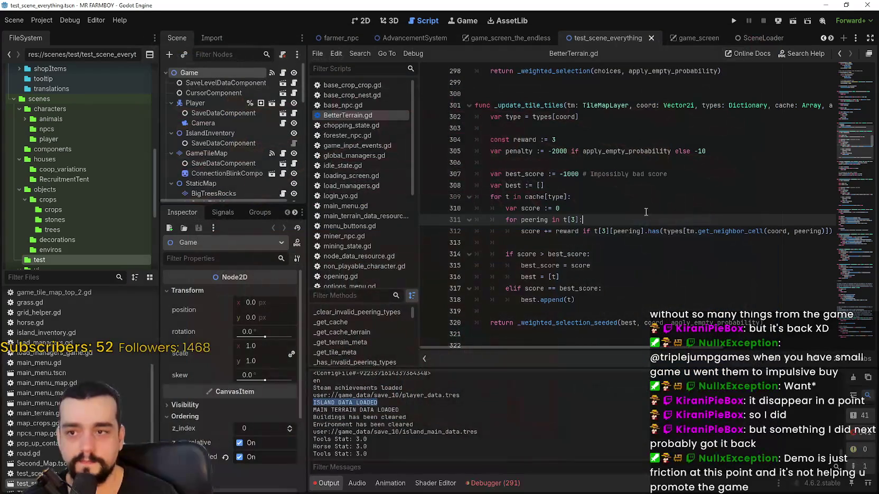
pyautogui.scroll(2, 629, 211)
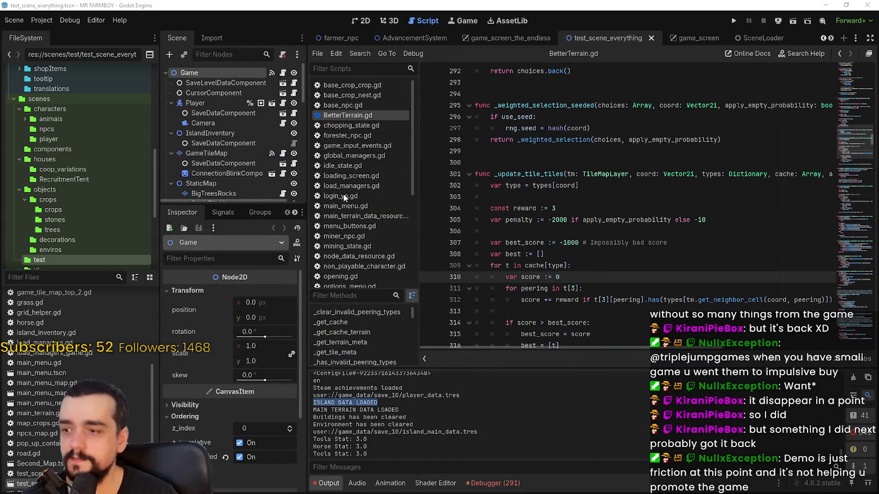
pyautogui.scroll(-2, 267, 132)
pyautogui.scroll(2, 277, 106)
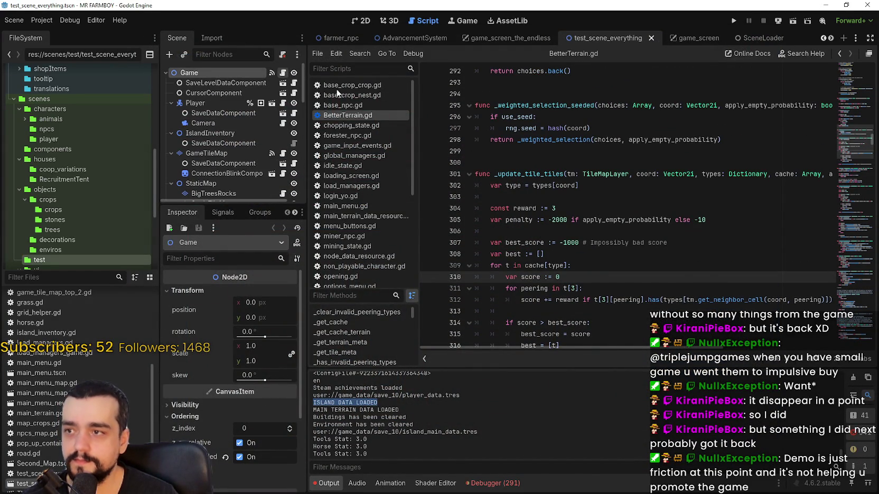
# Step: Open test_scene_everything.gd, then the SaveLevelDataComponent node's script at save_game
pyautogui.click(283, 72)
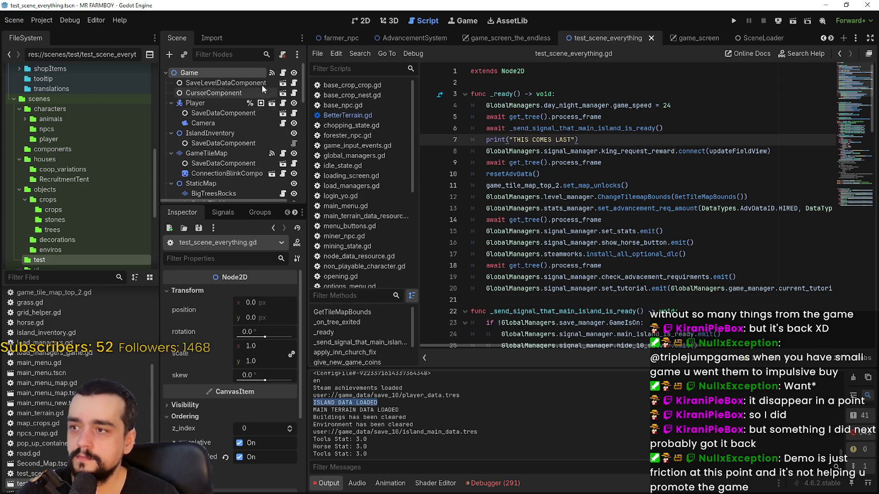
pyautogui.click(255, 82)
pyautogui.click(283, 83)
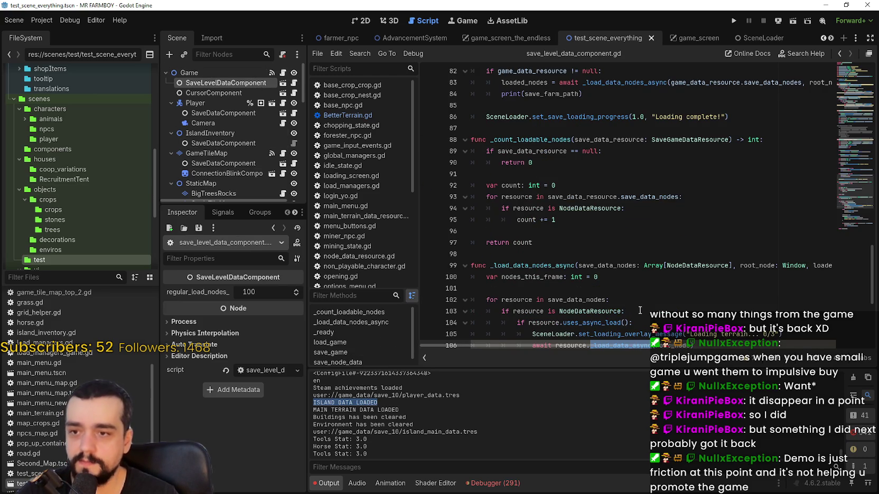
pyautogui.scroll(10, 631, 277)
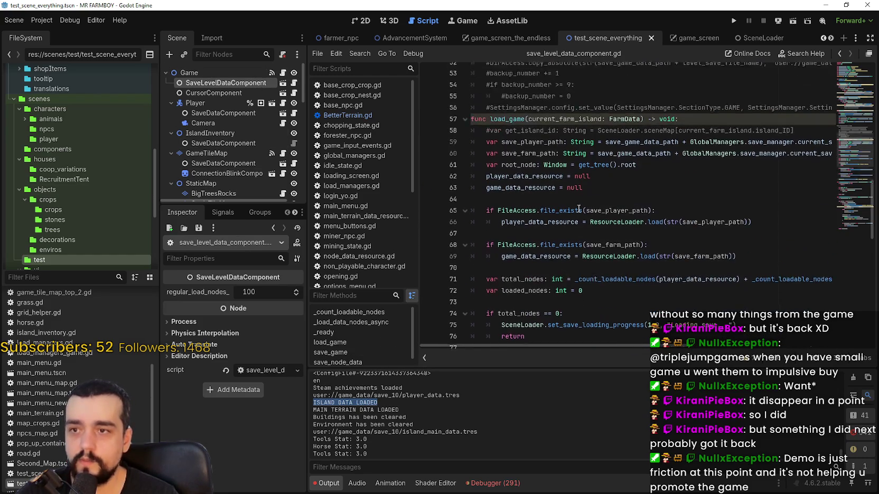
pyautogui.scroll(10, 669, 159)
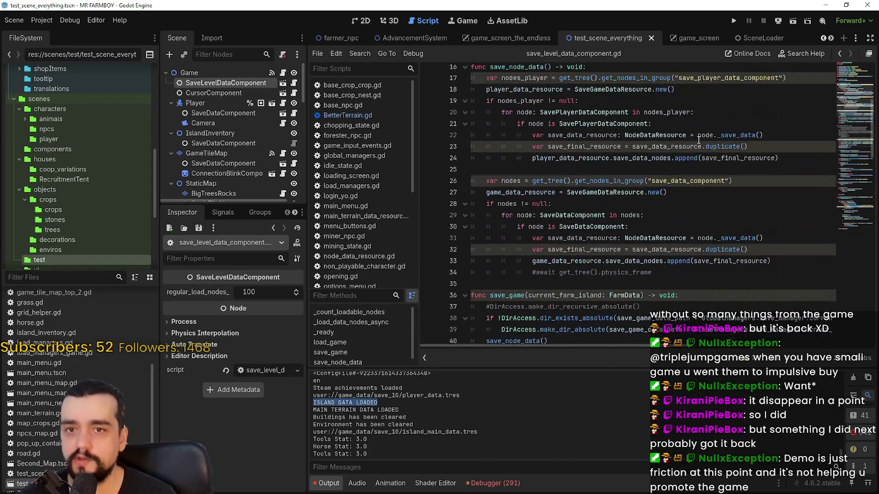
# Step: Select lines in save_game, set a breakpoint on line 37, and run the project
pyautogui.moveTo(851, 122)
pyautogui.mouseDown()
pyautogui.moveTo(845, 88)
pyautogui.moveTo(840, 129)
pyautogui.mouseUp()
pyautogui.moveTo(541, 234)
pyautogui.mouseDown()
pyautogui.moveTo(449, 138)
pyautogui.moveTo(428, 144)
pyautogui.mouseUp()
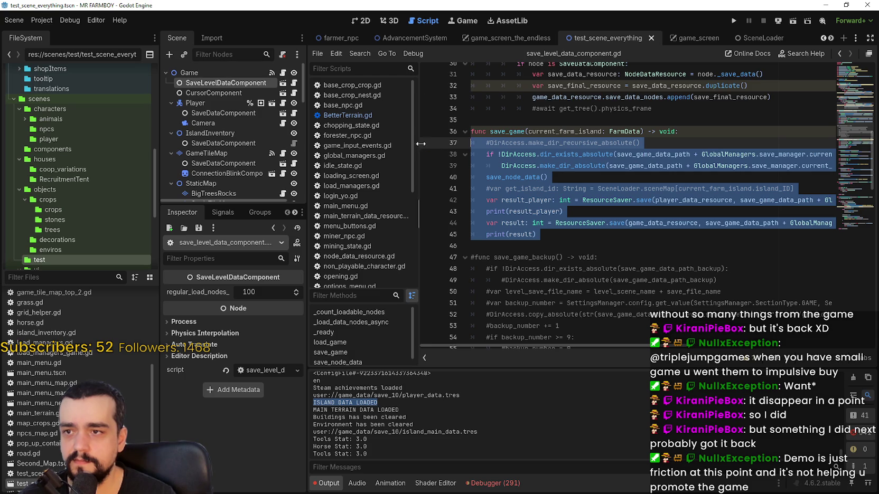
pyautogui.click(673, 135)
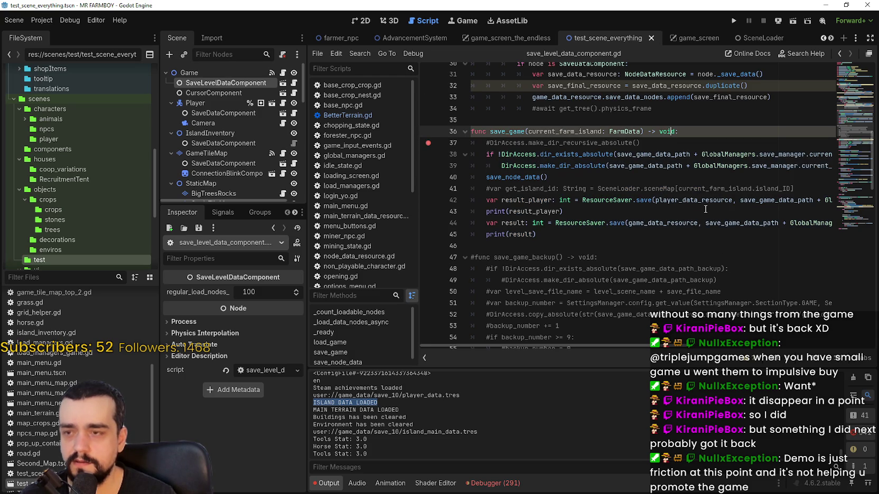
pyautogui.click(735, 20)
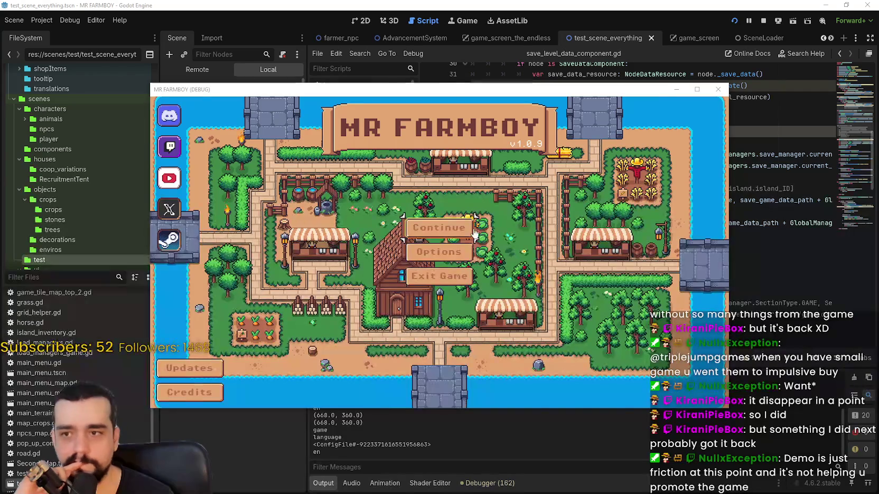
# Step: Load Save 10 in the game, stop it mid-terrain load, and put the caret on line 46
pyautogui.moveTo(408, 91); pyautogui.dragTo(433, 85)
pyautogui.click(464, 221)
pyautogui.moveTo(572, 198); pyautogui.dragTo(578, 320)
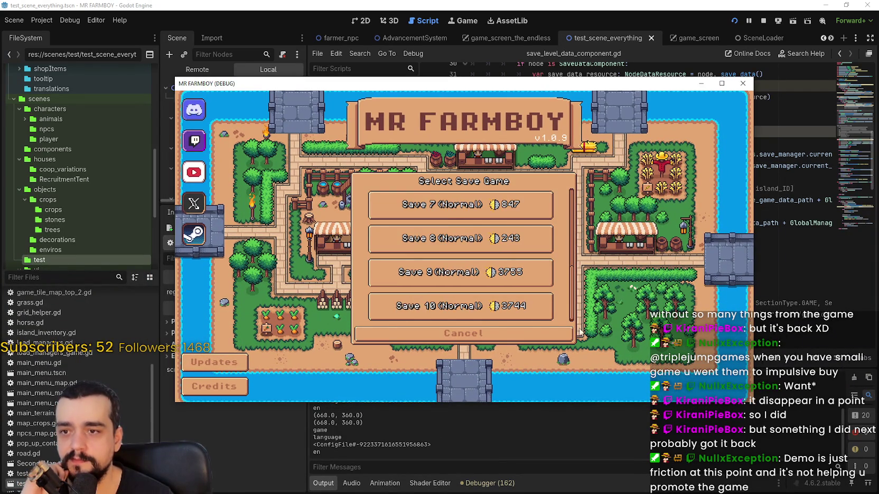
pyautogui.click(459, 307)
pyautogui.click(423, 310)
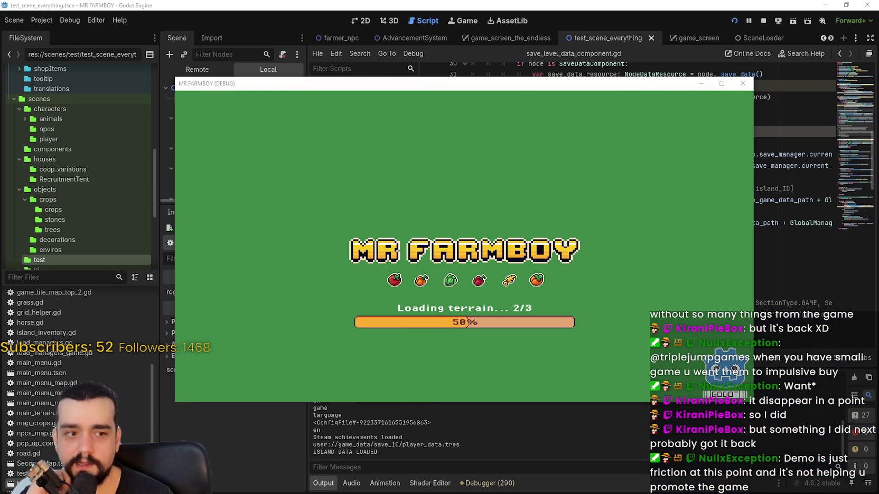
pyautogui.click(762, 21)
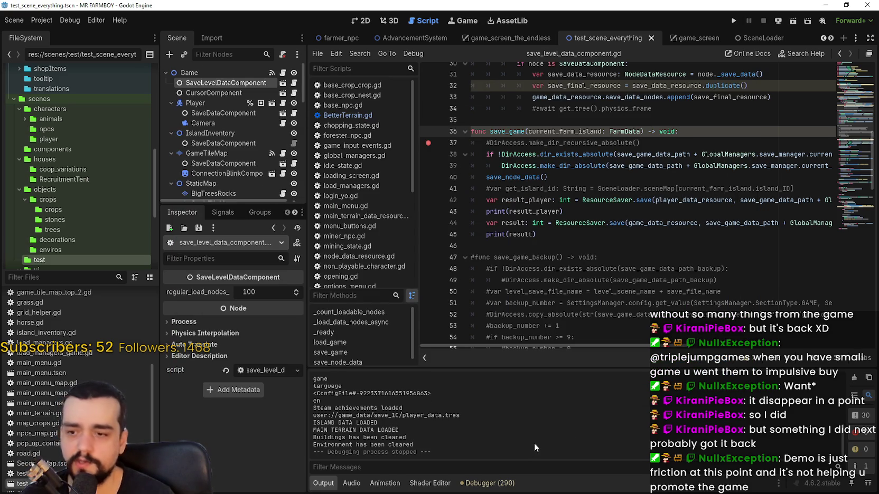
pyautogui.click(581, 244)
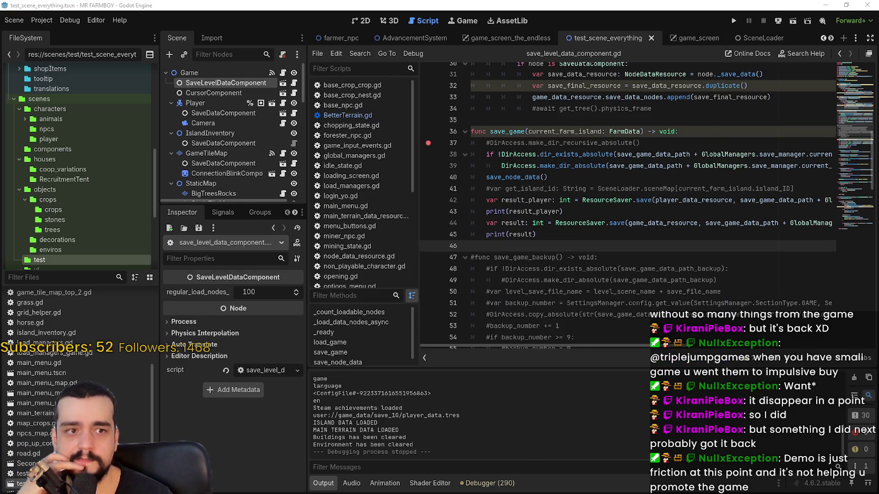
# Step: Open MR FARMBOY's game_data\save_10 folder in Explorer, then run the game again from Godot
pyautogui.hotkey('alt', 'Tab')
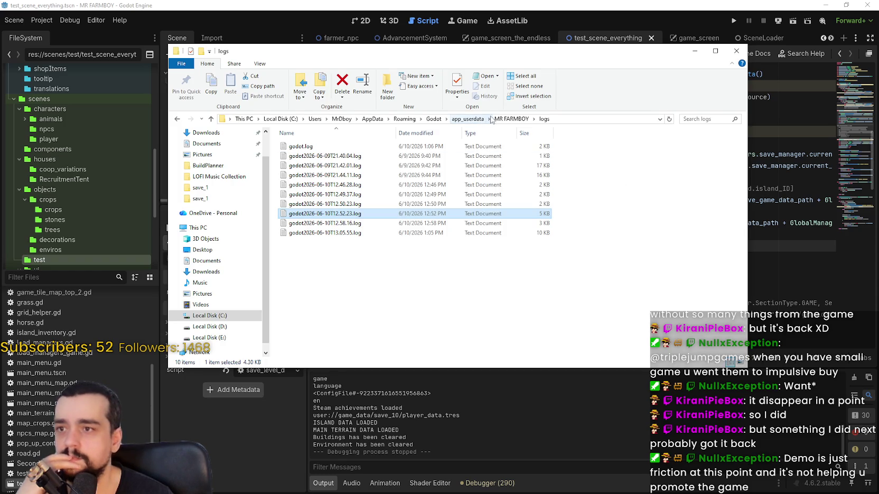
pyautogui.click(511, 118)
pyautogui.doubleClick(298, 146)
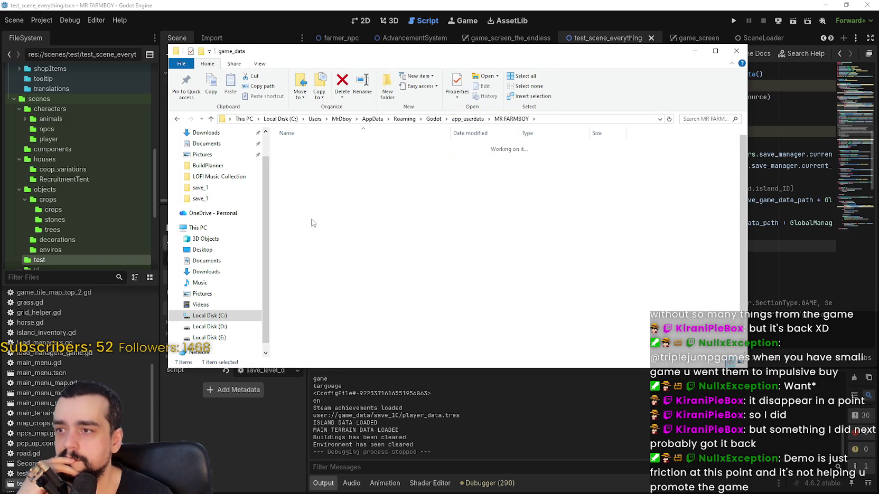
pyautogui.doubleClick(315, 248)
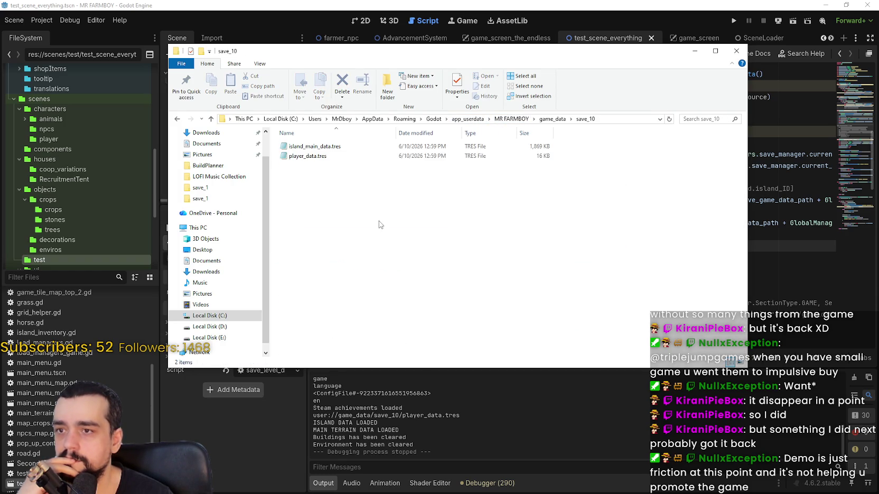
pyautogui.click(732, 23)
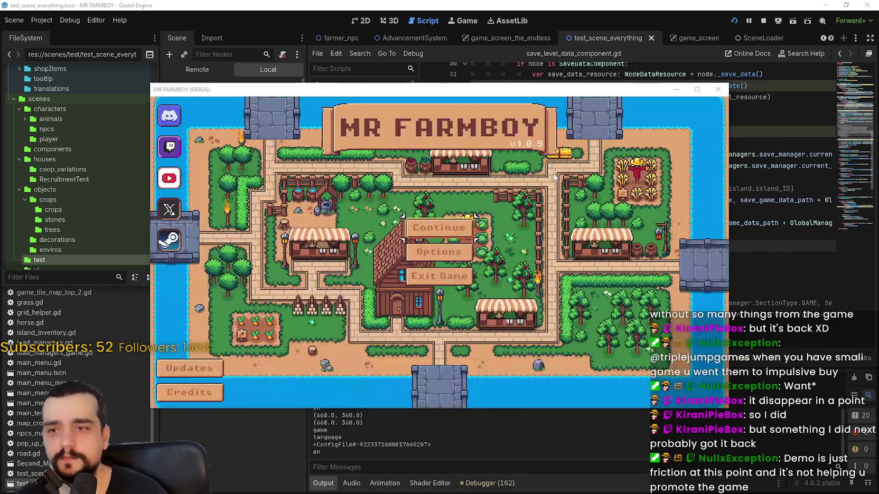
# Step: Load Save 10 in the game, then close it while the terrain is loading
pyautogui.click(457, 257)
pyautogui.scroll(-5, 457, 259)
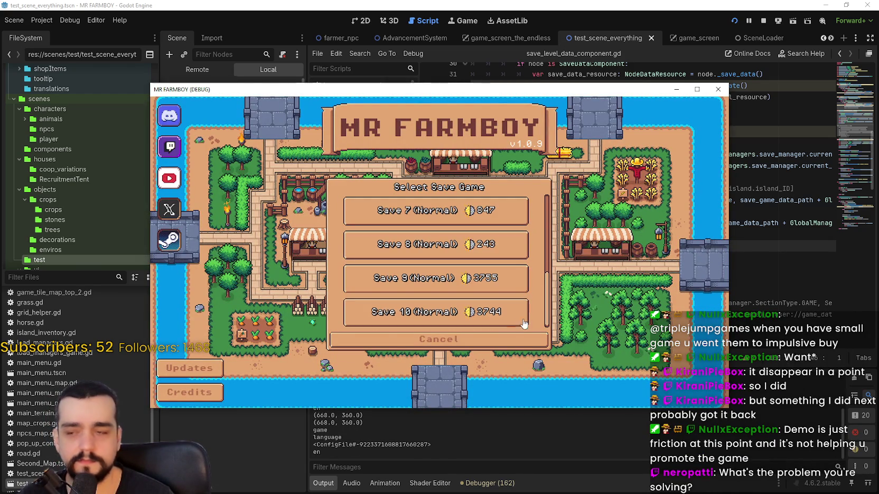
pyautogui.click(370, 315)
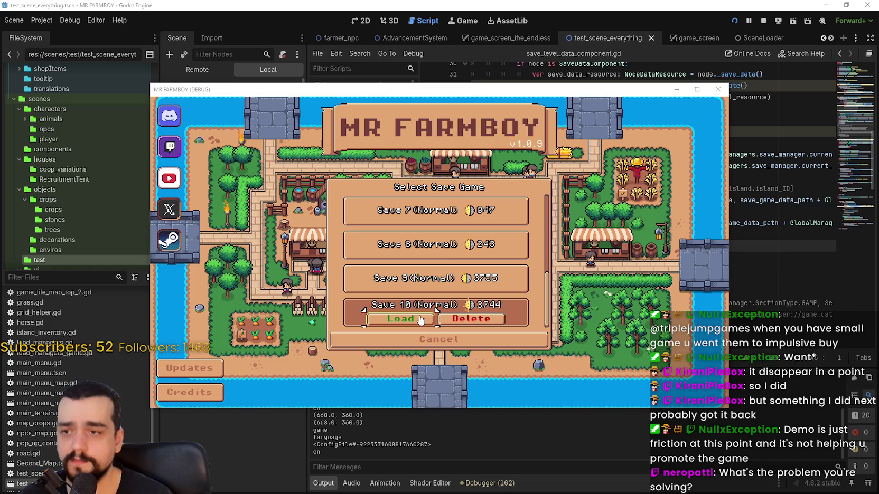
pyautogui.moveTo(460, 92)
pyautogui.mouseDown()
pyautogui.moveTo(492, 70)
pyautogui.moveTo(502, 95)
pyautogui.mouseUp()
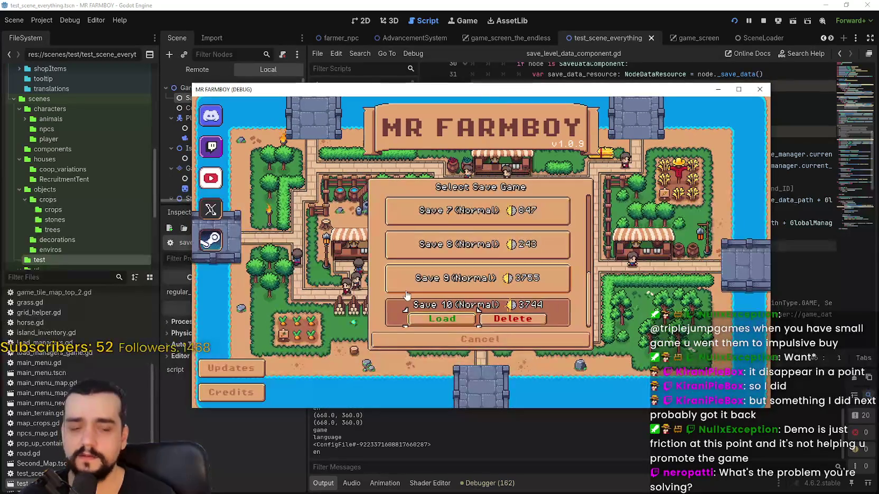
pyautogui.click(462, 323)
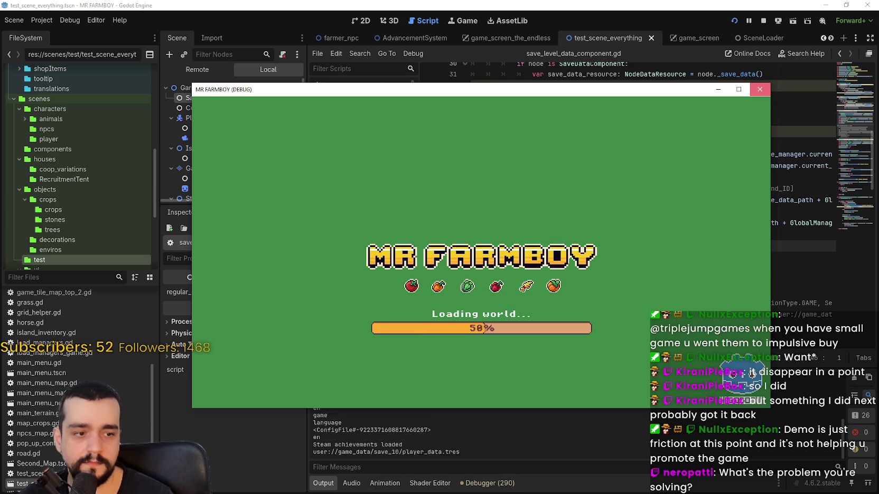
pyautogui.click(759, 89)
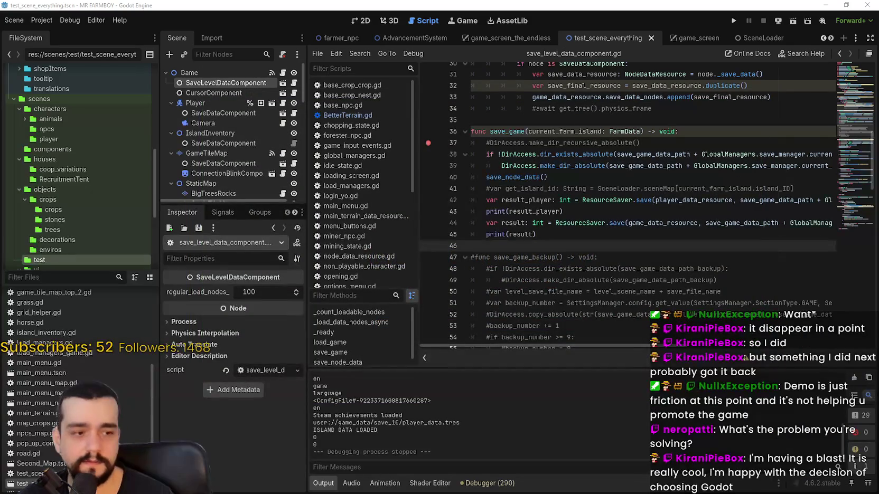
# Step: Check lines 37 and 34, review the 290 debugger errors, then return to the Output log
pyautogui.click(555, 142)
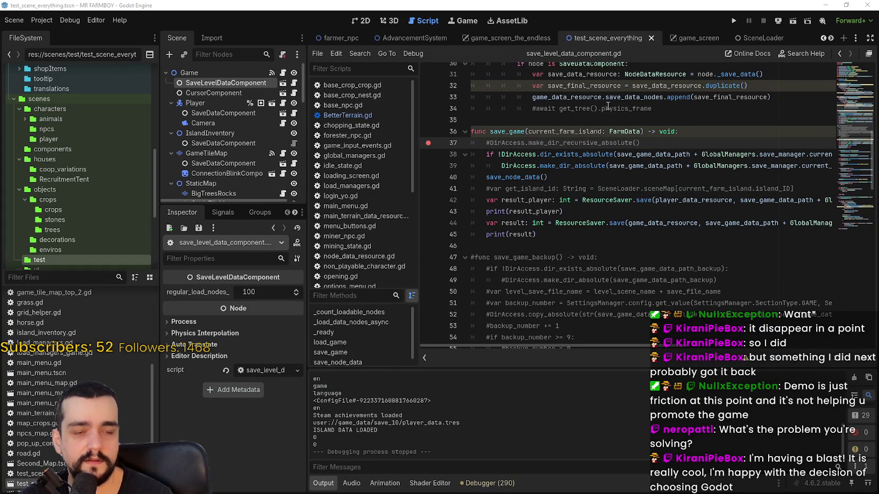
pyautogui.click(603, 108)
pyautogui.click(490, 487)
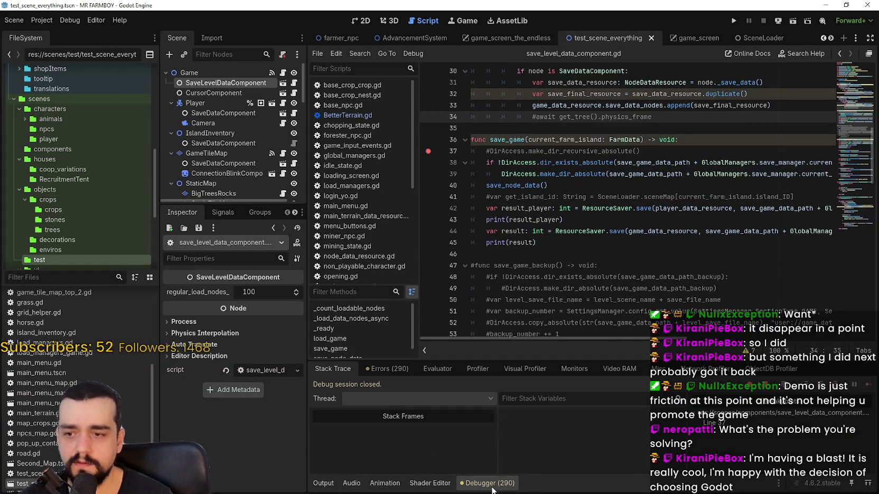
pyautogui.click(370, 369)
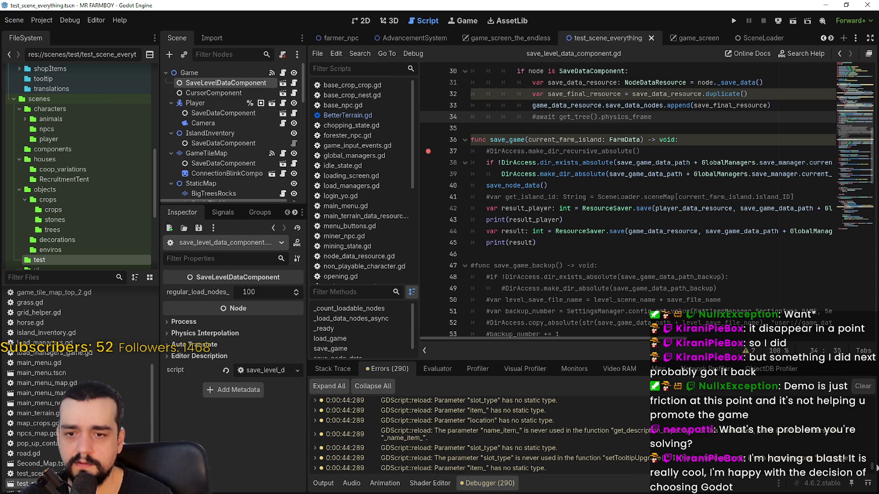
pyautogui.click(323, 483)
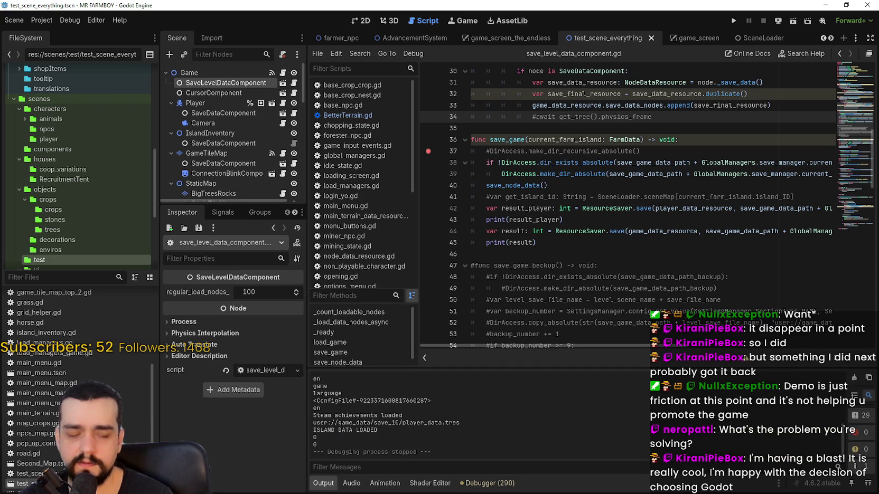
# Step: Select island_main_data.tres and player_data.tres in save_10, then return to Godot
pyautogui.hotkey('alt', 'Tab')
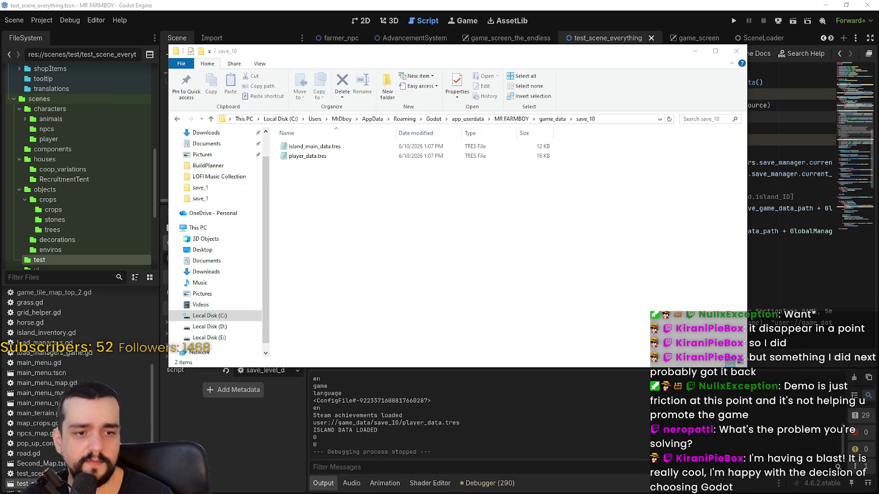
pyautogui.moveTo(569, 174); pyautogui.dragTo(272, 142)
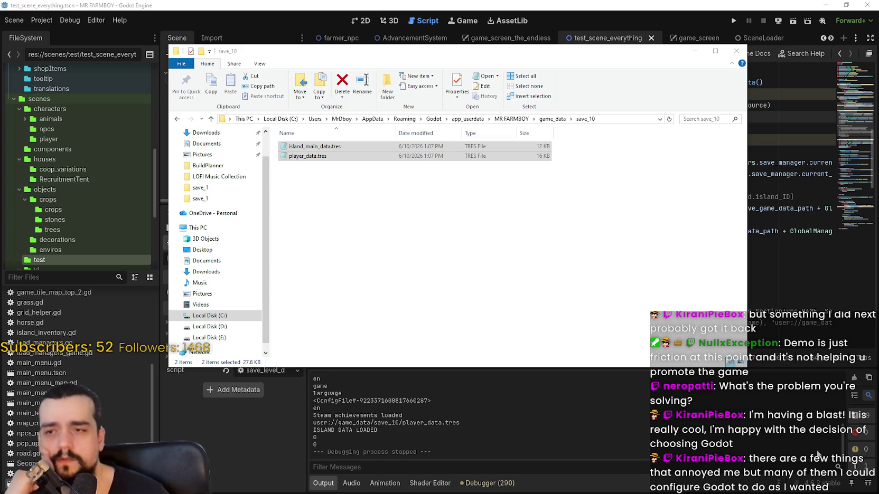
pyautogui.click(610, 448)
# Step: Review the debugger errors, stack trace, and the output lines about loading player data
pyautogui.click(496, 482)
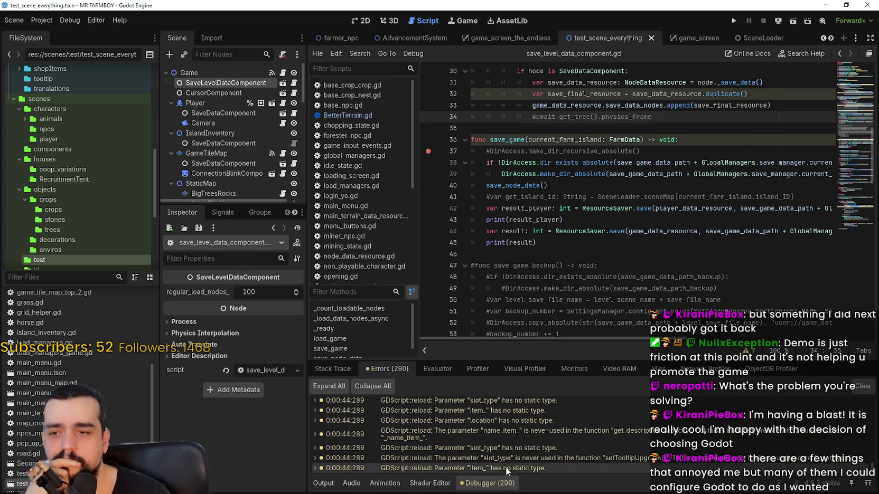
pyautogui.click(333, 369)
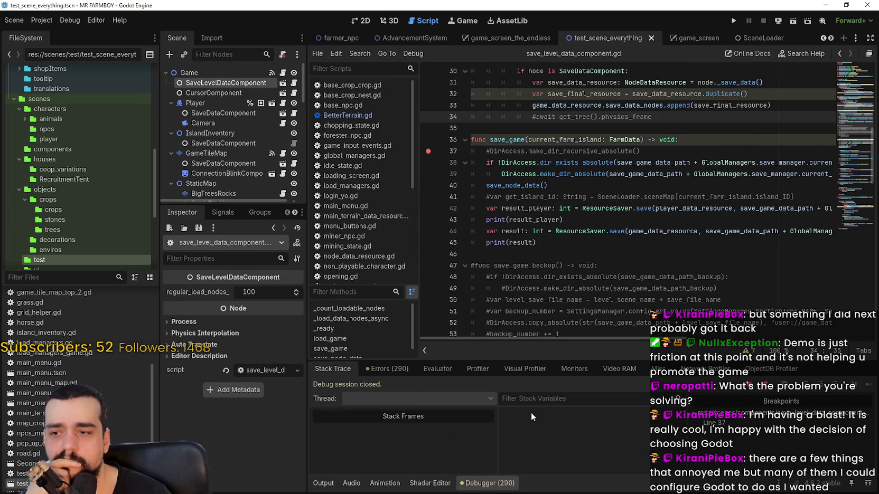
pyautogui.click(324, 483)
pyautogui.moveTo(392, 425)
pyautogui.mouseDown()
pyautogui.moveTo(316, 415)
pyautogui.moveTo(401, 430)
pyautogui.moveTo(314, 415)
pyautogui.mouseUp()
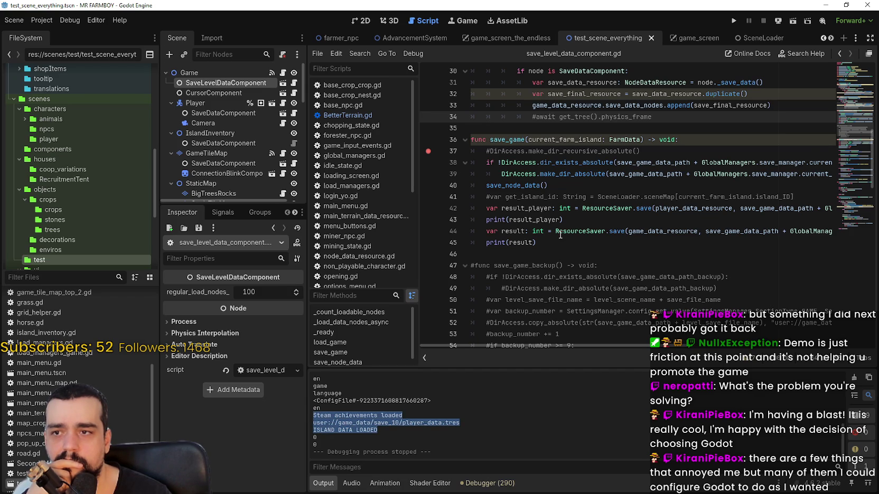
pyautogui.moveTo(558, 234)
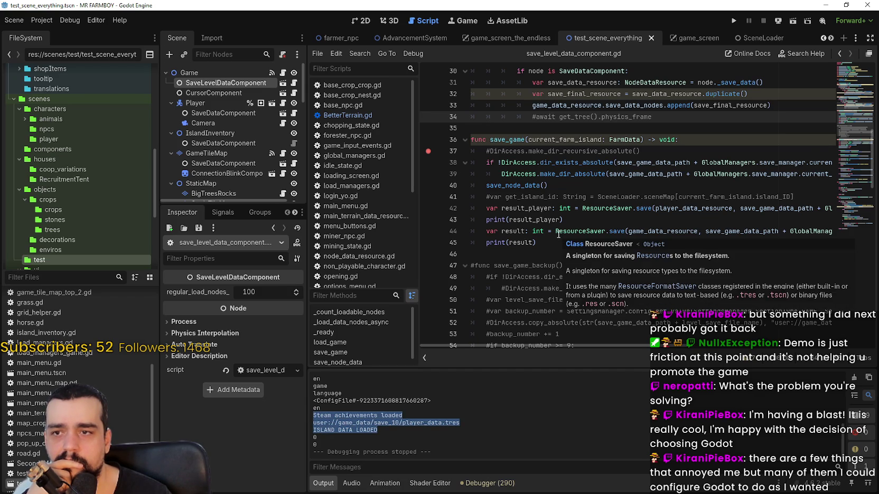
pyautogui.scroll(3, 554, 231)
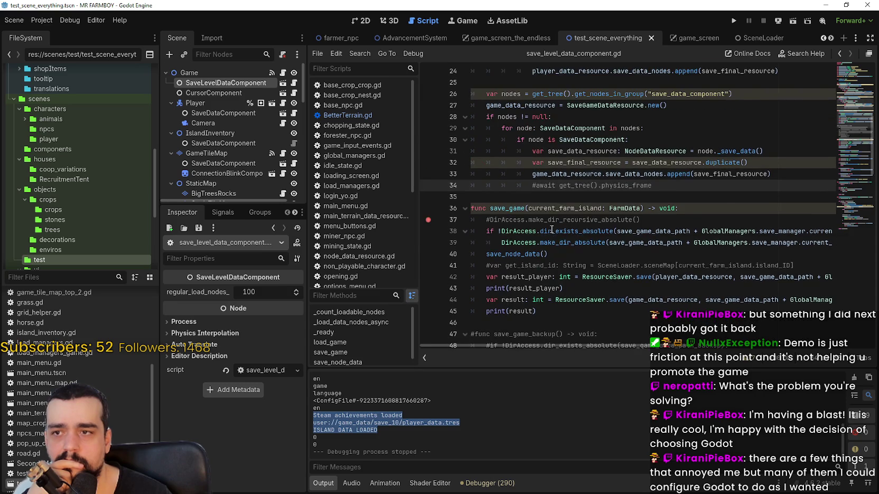
pyautogui.scroll(5, 551, 229)
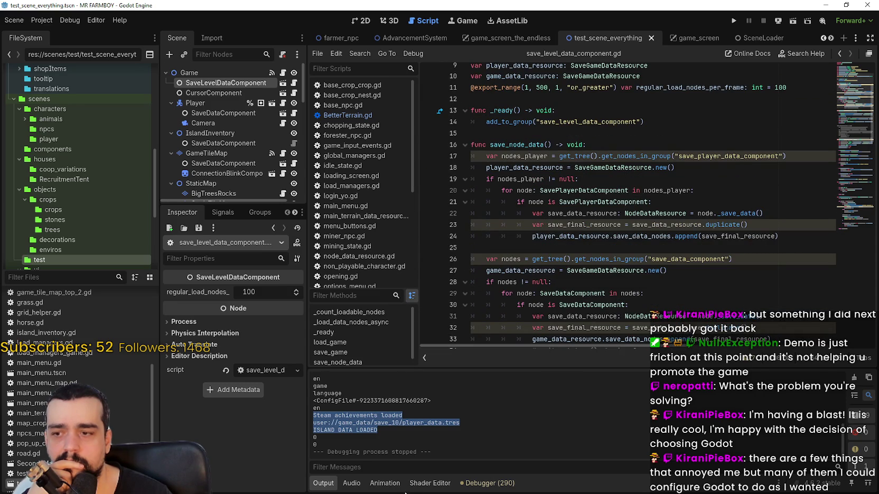
pyautogui.click(471, 484)
pyautogui.click(383, 369)
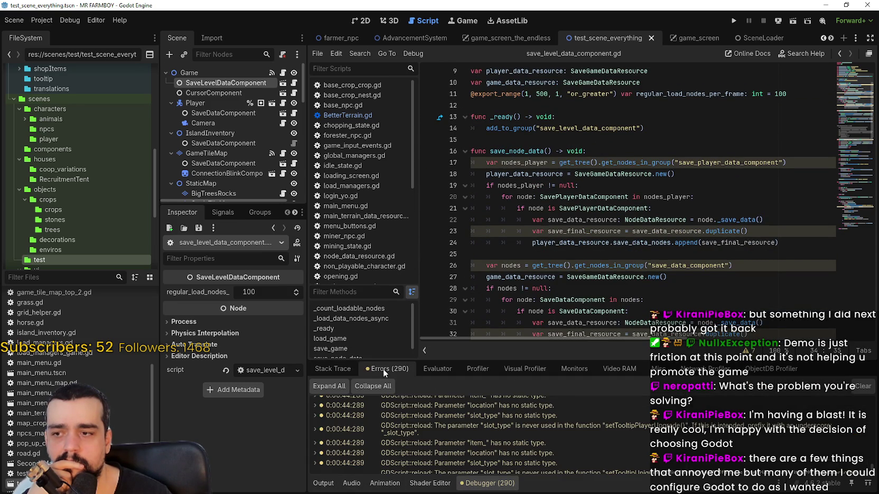
pyautogui.click(324, 367)
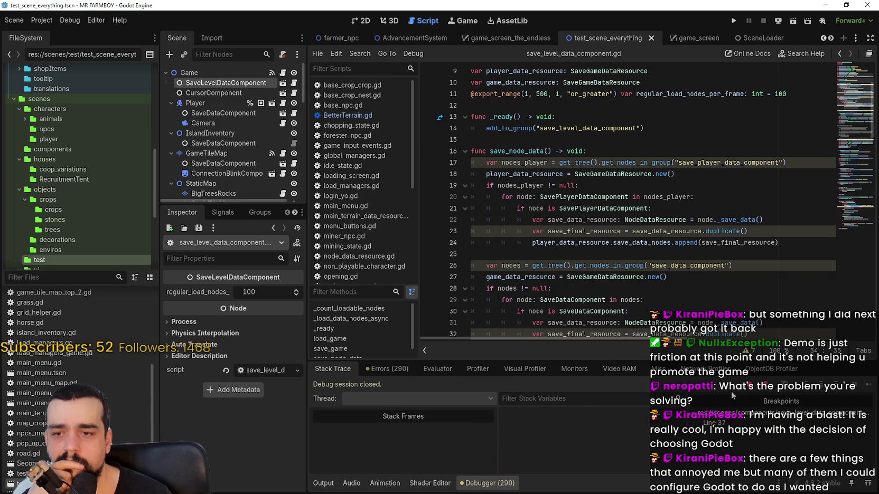
# Step: Add breakpoints on lines 17, 20, 24, 27, 31 and 32 of the save loops
pyautogui.click(533, 199)
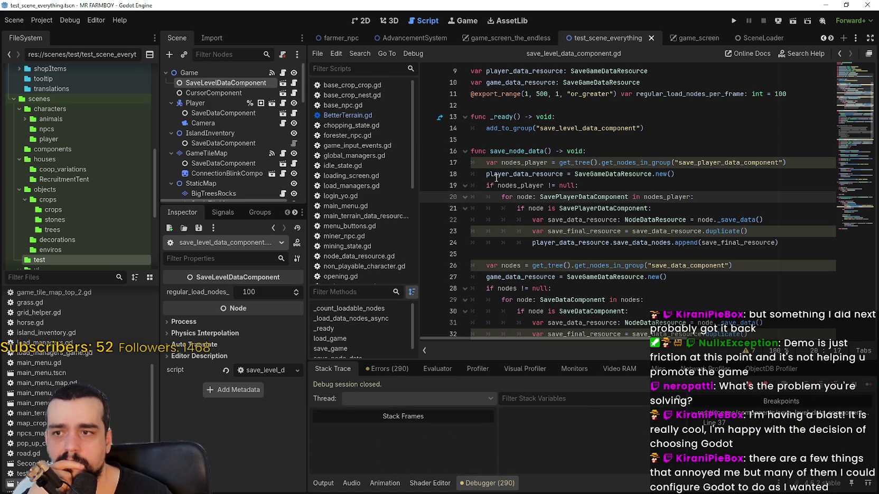
pyautogui.click(429, 163)
pyautogui.click(428, 197)
pyautogui.click(428, 243)
pyautogui.scroll(-2, 445, 226)
pyautogui.scroll(-1, 433, 212)
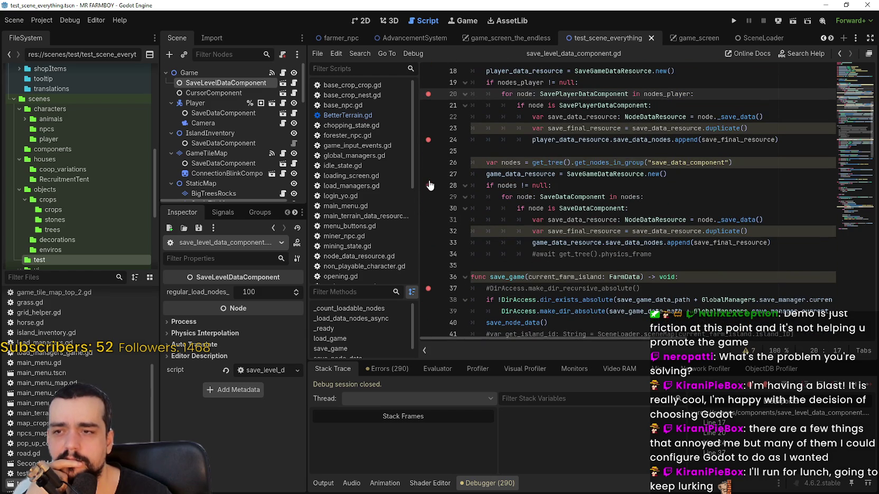
pyautogui.click(428, 173)
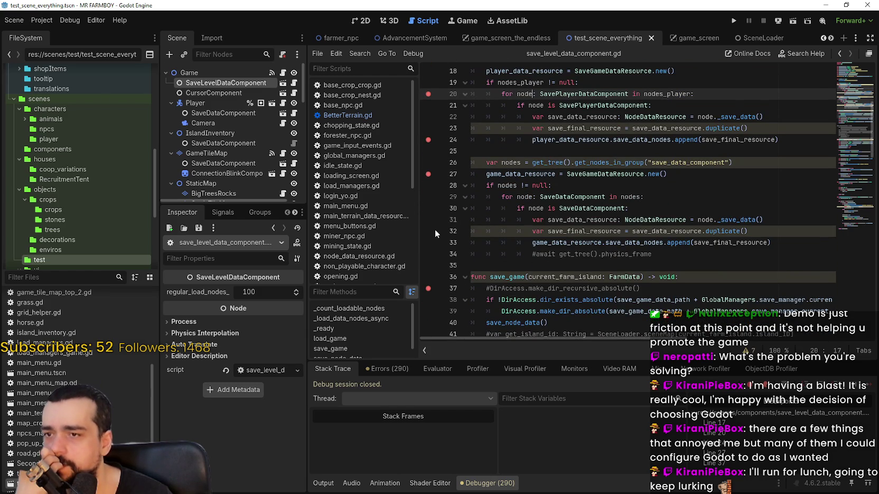
pyautogui.click(427, 220)
pyautogui.click(428, 231)
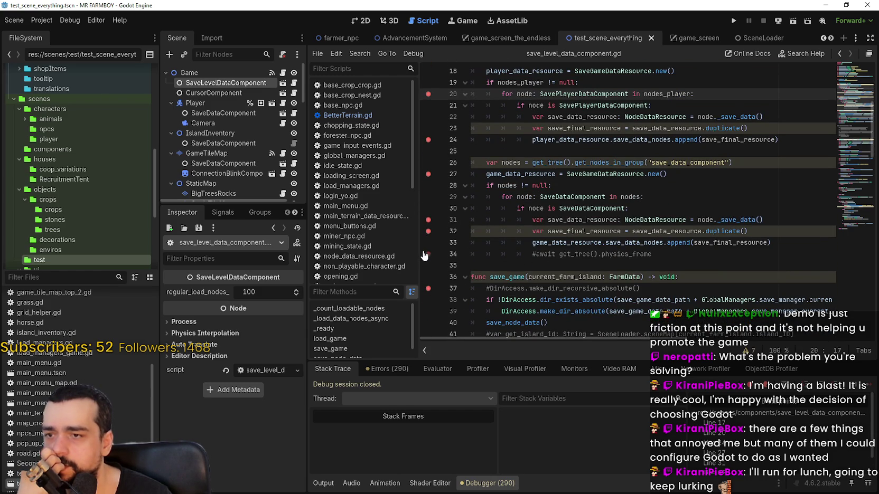
# Step: Move line 37's breakpoint to save_game lines 38, 39, 40 and 45
pyautogui.scroll(-6, 445, 196)
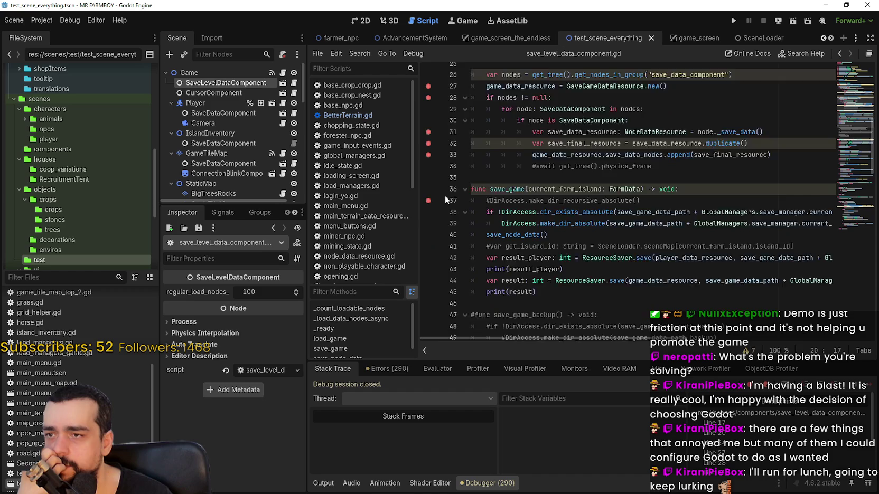
pyautogui.click(428, 94)
pyautogui.click(427, 82)
pyautogui.click(427, 105)
pyautogui.click(427, 116)
pyautogui.click(428, 174)
pyautogui.click(588, 176)
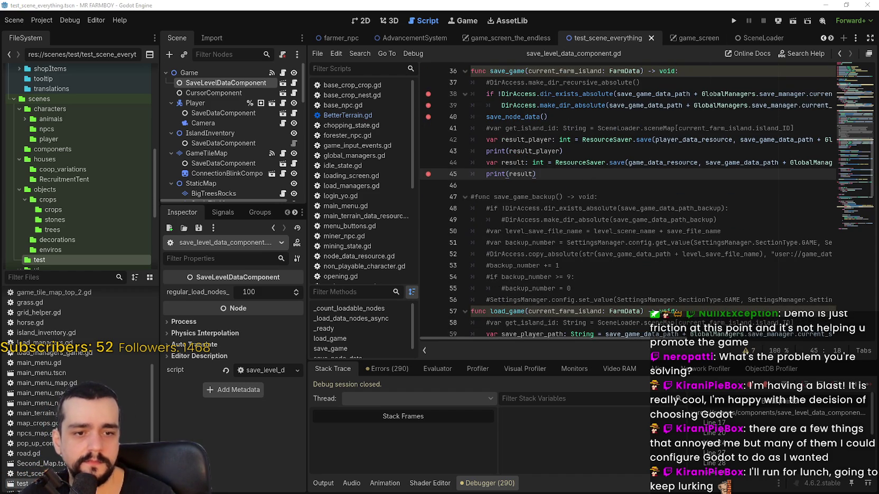
# Step: Delete both save_10 .tres files, put the older copies back, and launch the game
pyautogui.hotkey('ctrl', 'a')
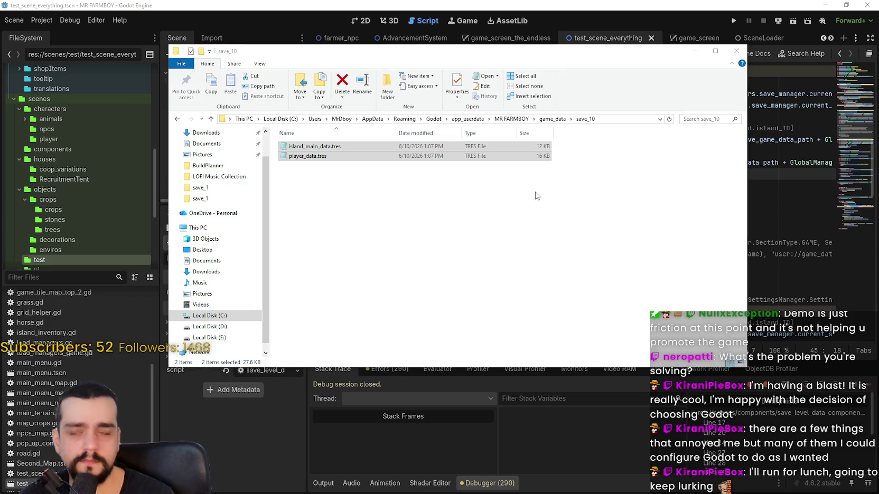
pyautogui.rightClick(423, 148)
pyautogui.click(465, 319)
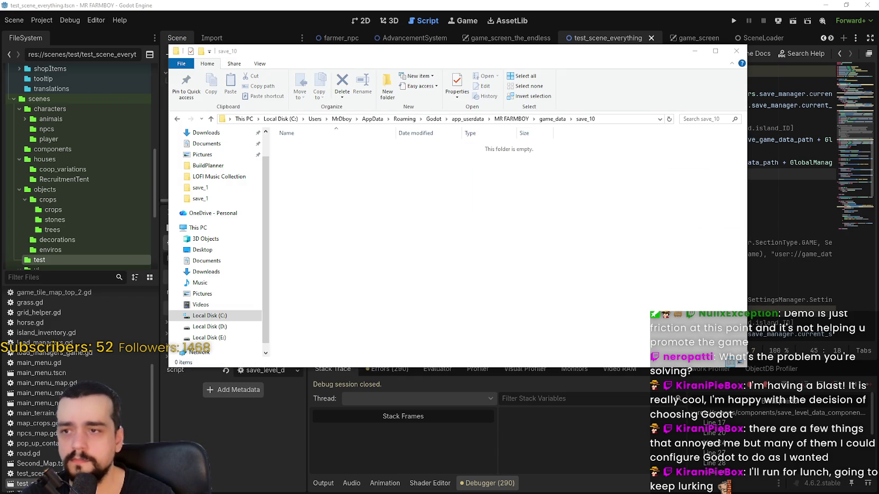
pyautogui.hotkey('ctrl', 'z')
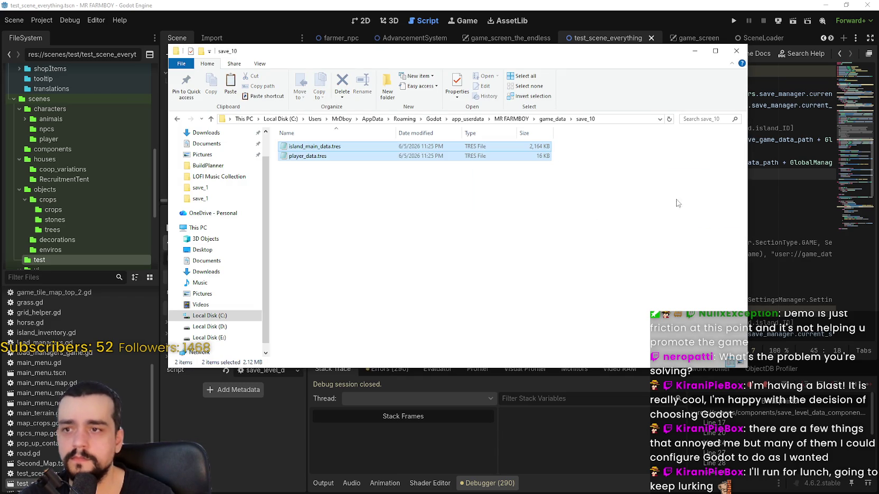
pyautogui.click(733, 20)
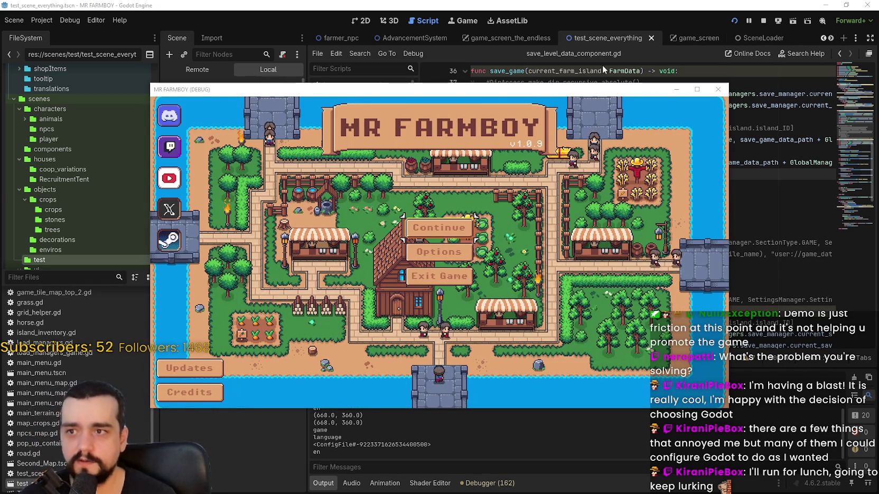
# Step: Run the game with F5, pick the Save 10 slot under Continue, and load it
pyautogui.press('F5')
pyautogui.click(515, 209)
pyautogui.scroll(-1, 517, 224)
pyautogui.scroll(-4, 546, 302)
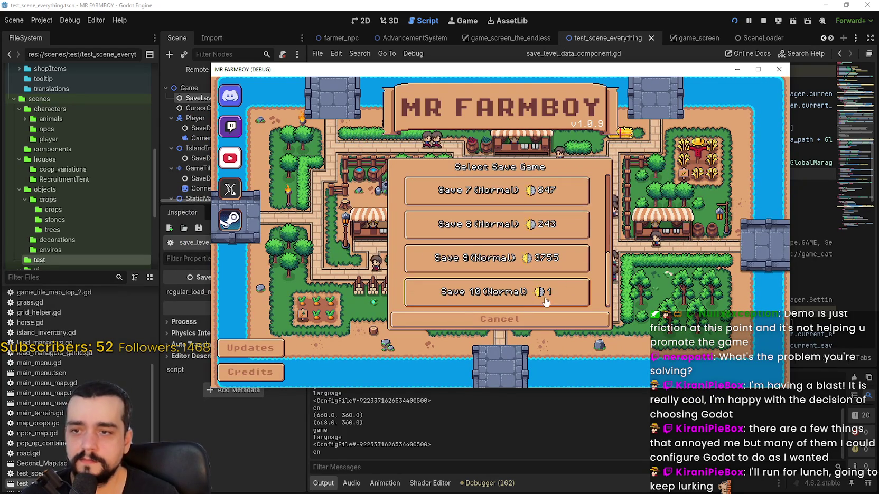
pyautogui.click(544, 299)
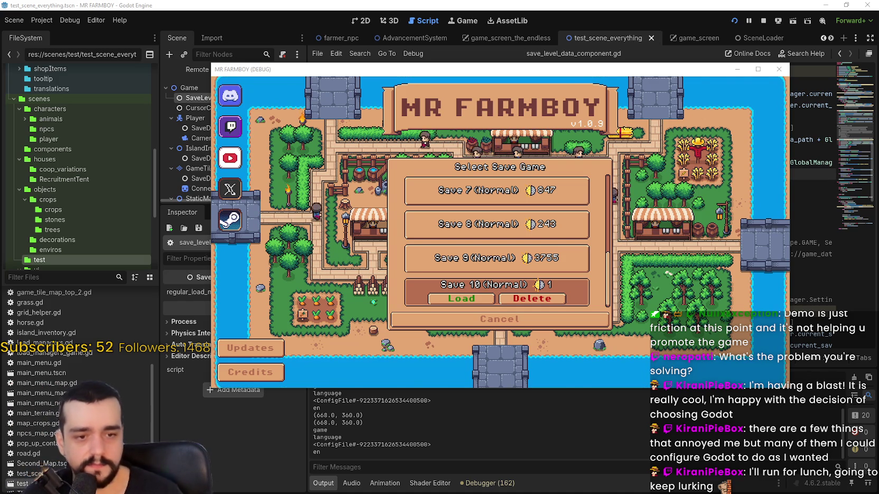
pyautogui.click(461, 272)
pyautogui.click(461, 298)
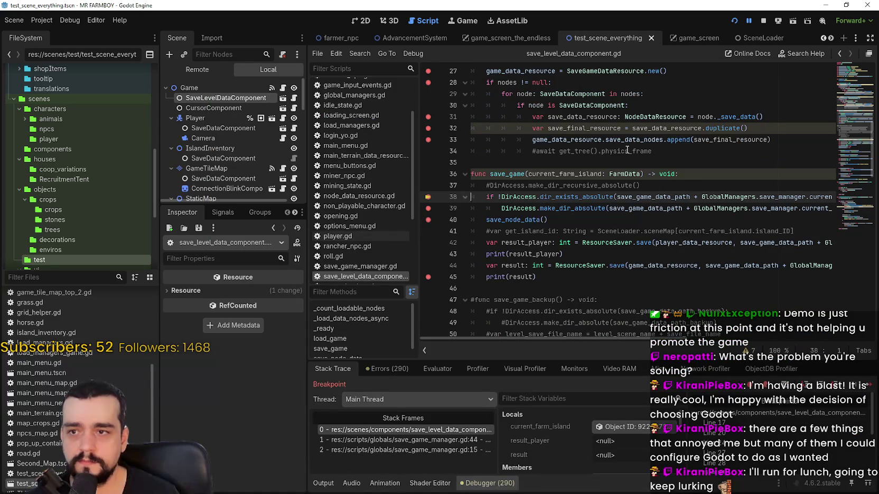
# Step: Follow the stack to save_game_manager.gd line 44 and inspect load_game's GameIsOn flag
pyautogui.click(577, 231)
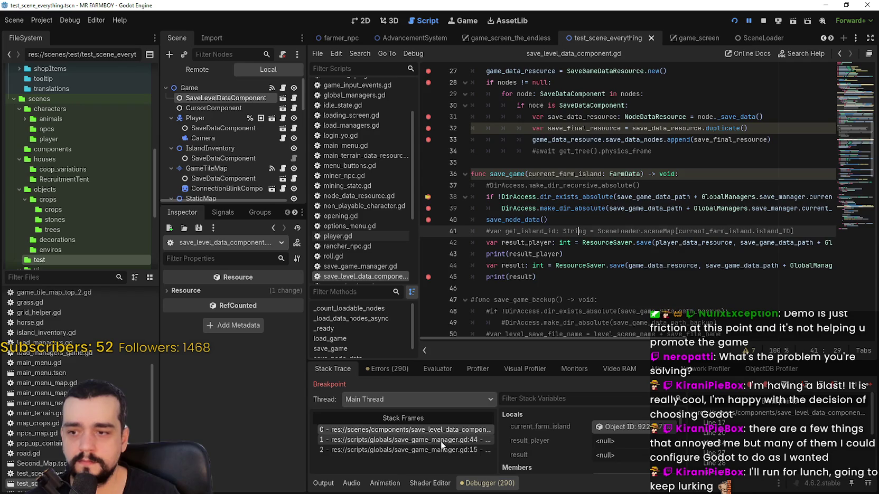
pyautogui.click(475, 440)
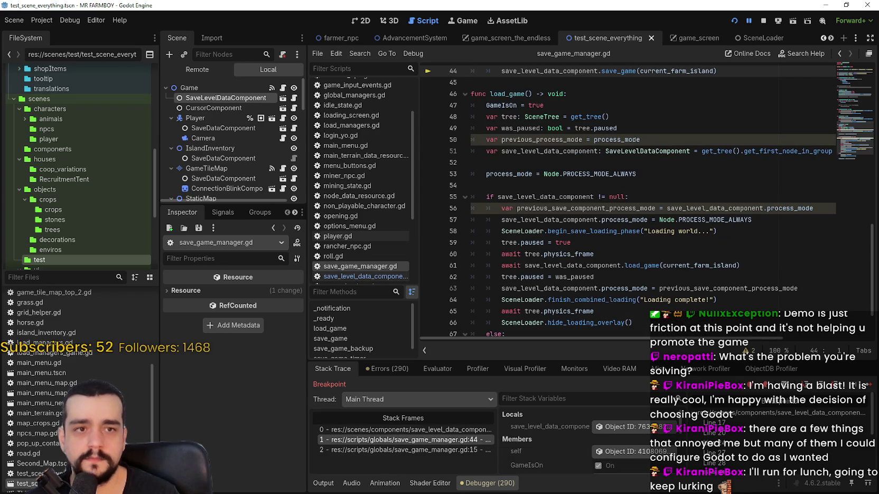
pyautogui.scroll(3, 542, 198)
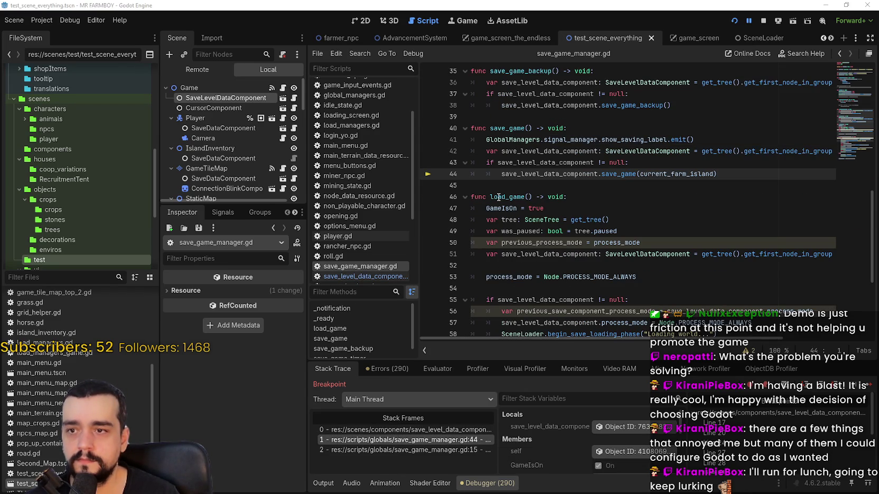
pyautogui.scroll(-3, 652, 159)
pyautogui.scroll(-2, 667, 298)
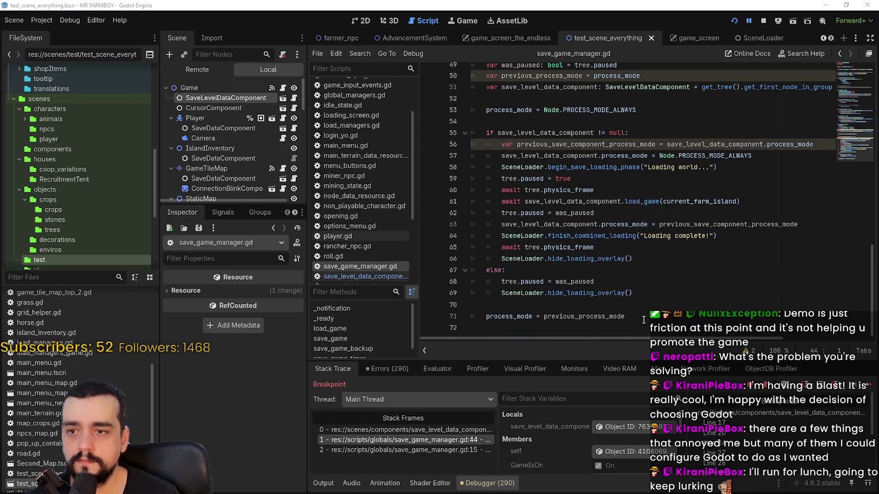
pyautogui.click(646, 315)
pyautogui.scroll(3, 514, 306)
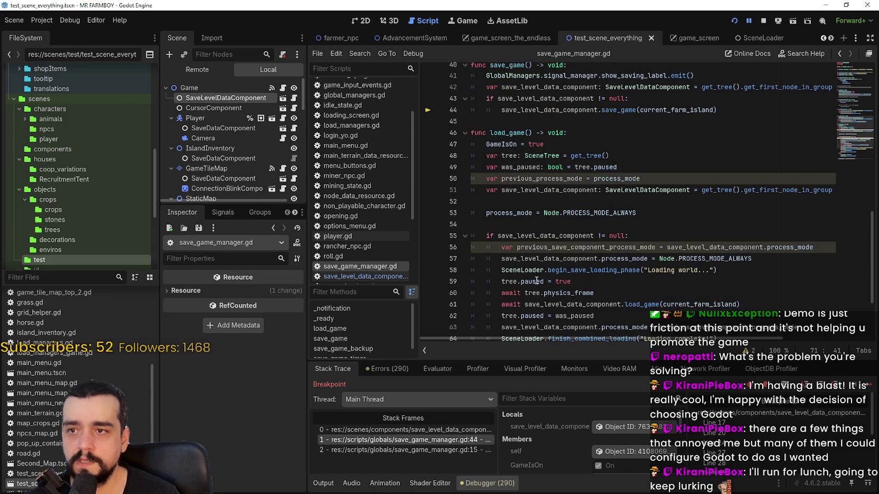
pyautogui.scroll(3, 501, 159)
pyautogui.doubleClick(498, 248)
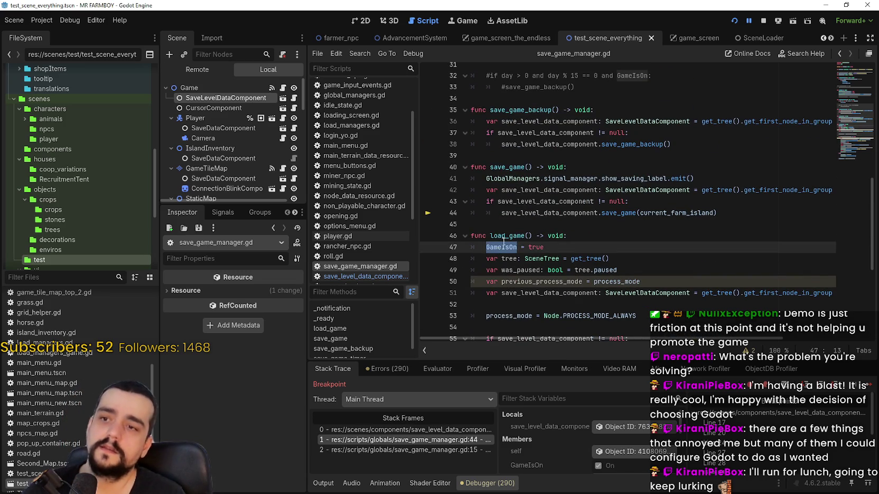
pyautogui.scroll(-1, 548, 238)
# Step: Trace the call to the close-request handler at line 15 and select its if GameIsOn condition
pyautogui.moveTo(548, 239)
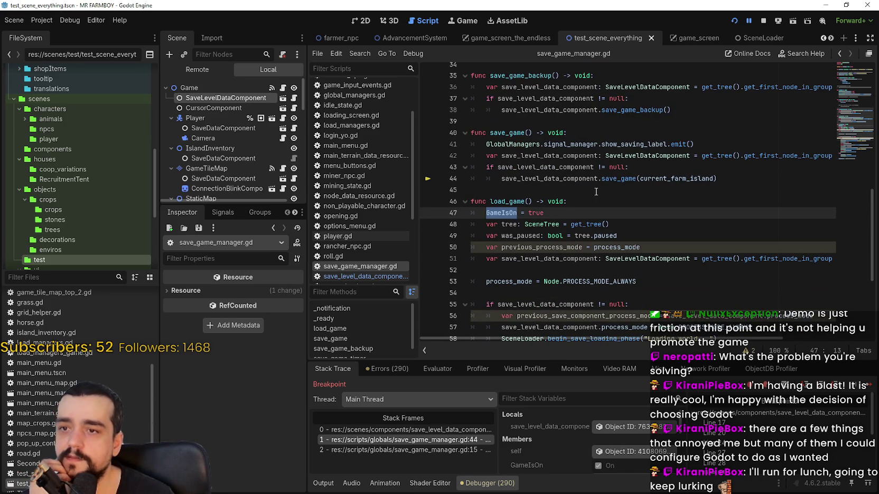
pyautogui.moveTo(618, 181)
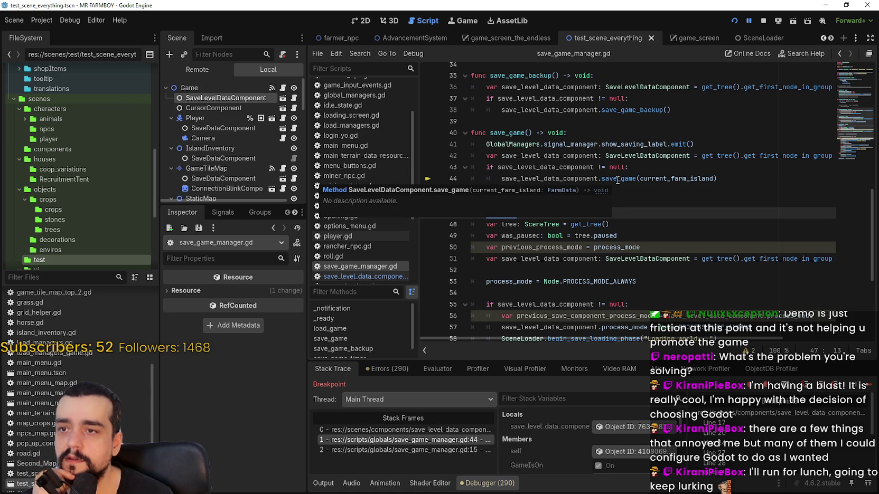
pyautogui.click(473, 448)
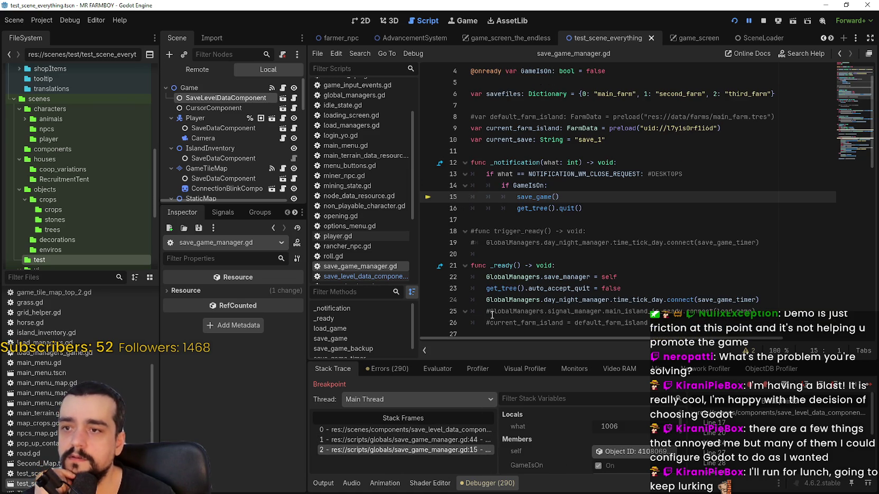
pyautogui.doubleClick(528, 185)
pyautogui.click(556, 183)
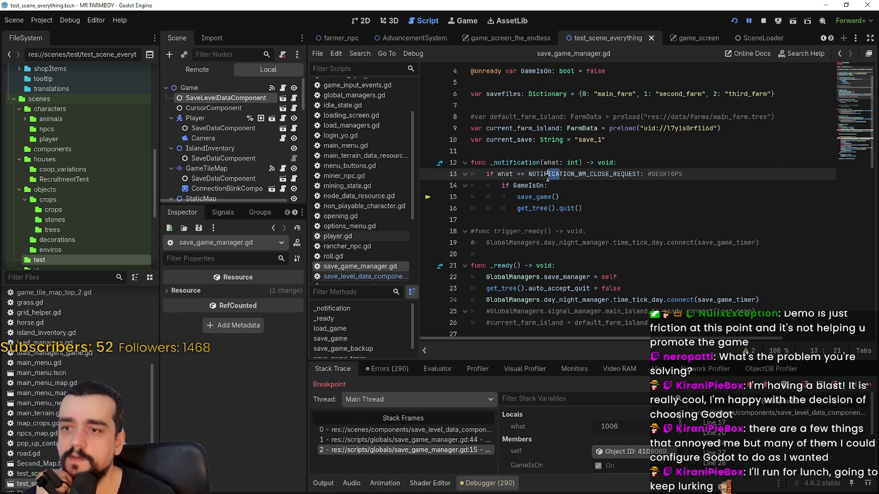
pyautogui.hotkey('shift', 'Home')
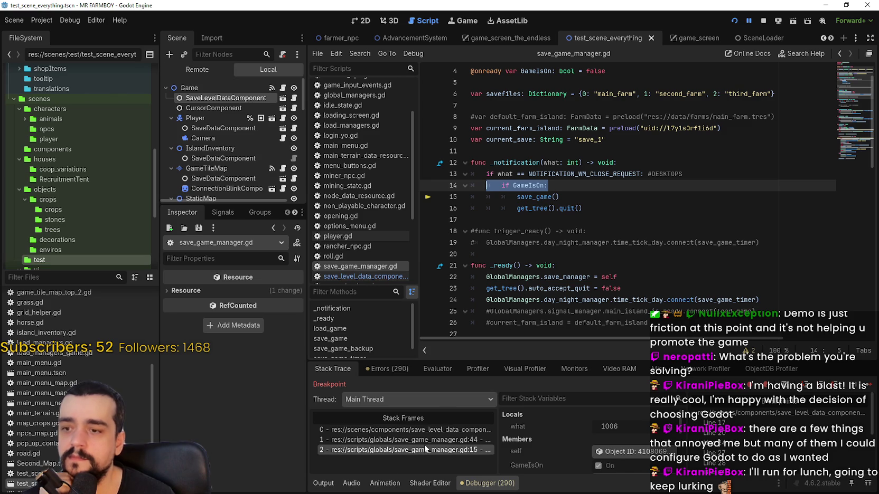
pyautogui.click(428, 440)
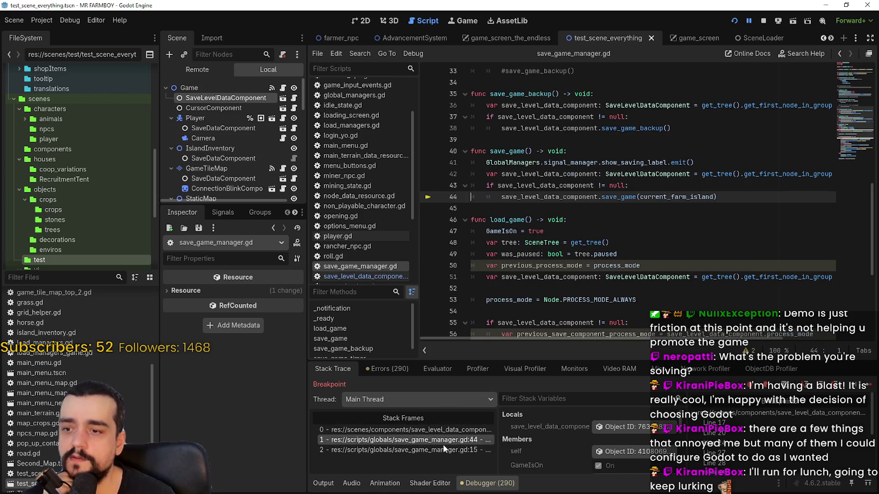
pyautogui.click(445, 449)
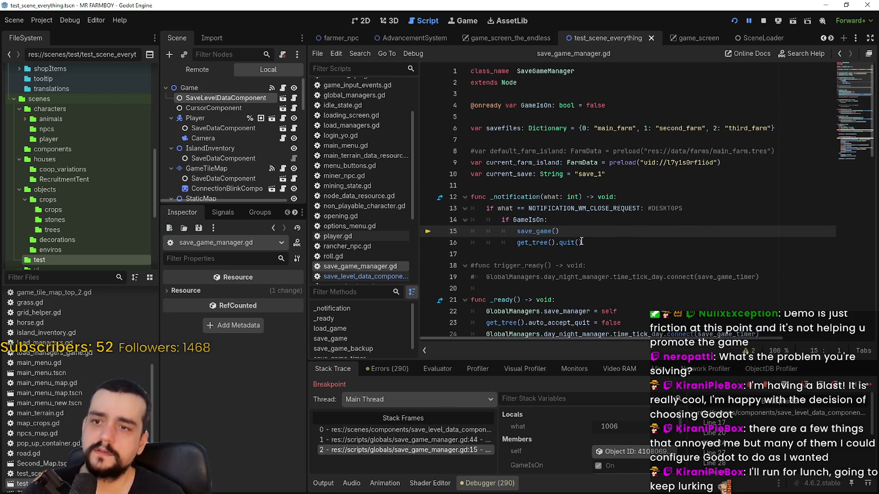
# Step: Switch between call-stack frames to review the component's save_game and its save_node_data loop
pyautogui.click(453, 439)
pyautogui.click(433, 430)
pyautogui.click(429, 440)
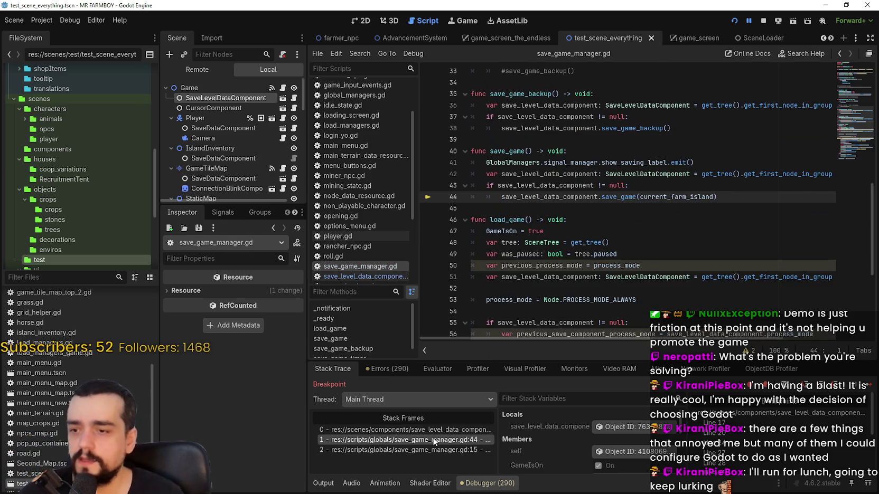
pyautogui.click(437, 450)
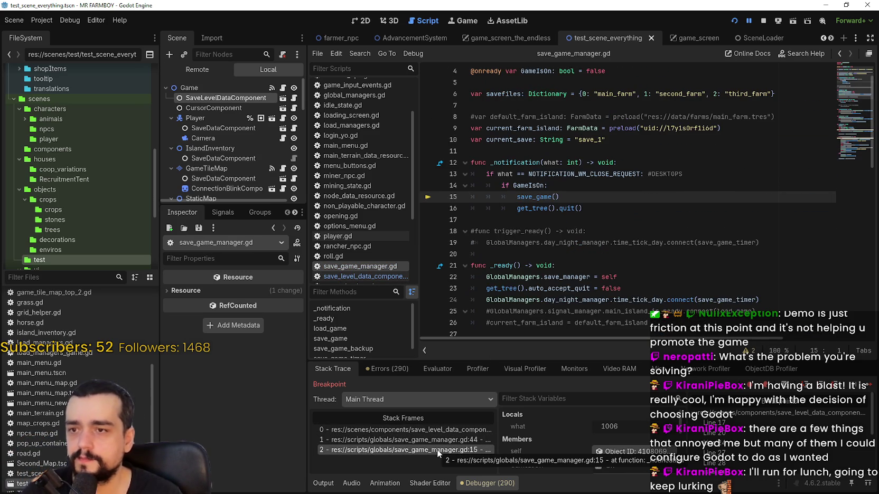
pyautogui.click(436, 440)
pyautogui.click(434, 430)
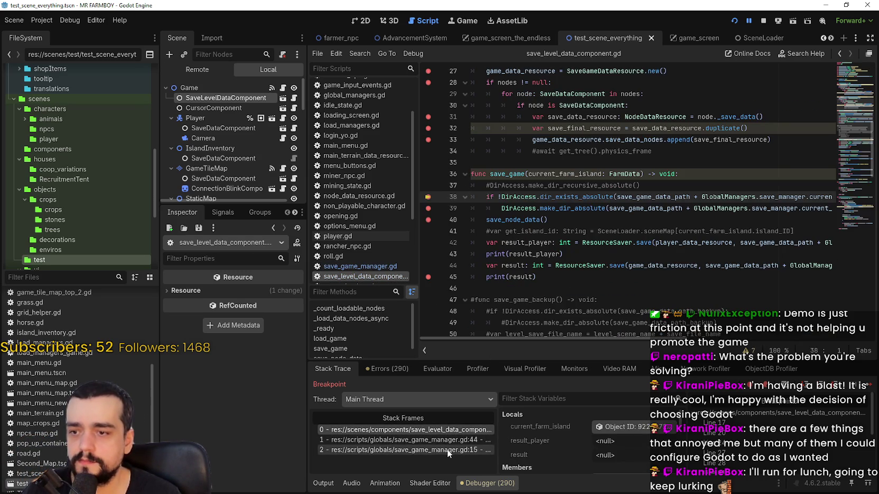
pyautogui.scroll(3, 573, 223)
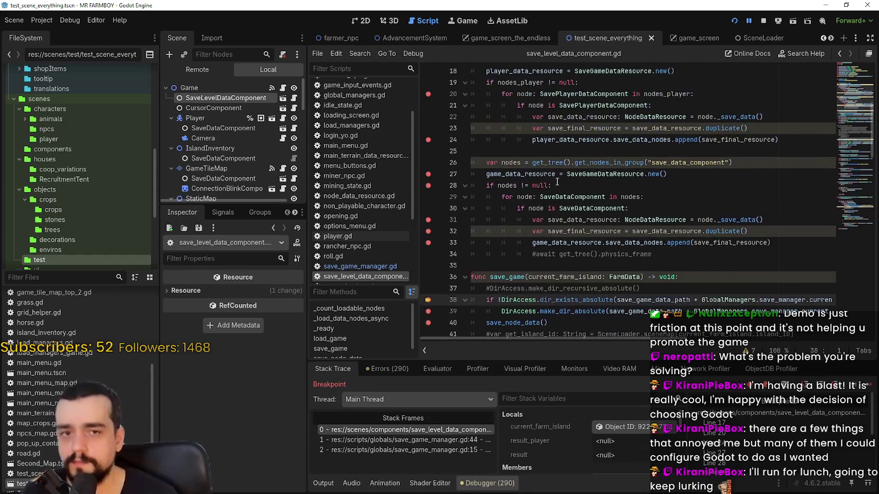
pyautogui.click(506, 221)
pyautogui.scroll(3, 525, 253)
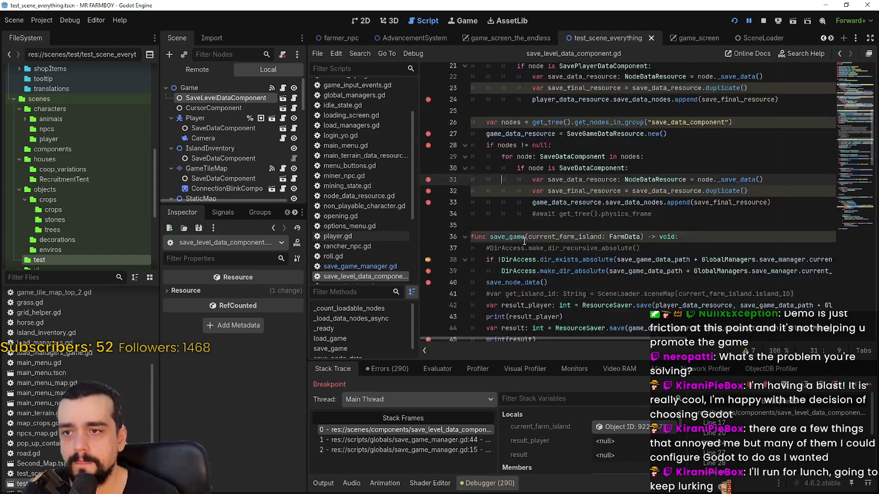
pyautogui.scroll(-5, 780, 192)
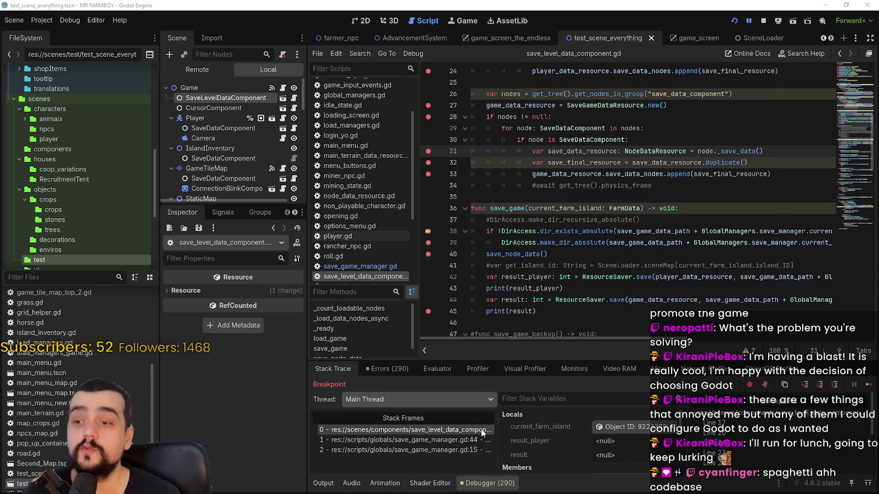
# Step: Flip between the save_game call at line 44 and the component's save_game at line 38
pyautogui.click(465, 451)
pyautogui.click(463, 440)
pyautogui.click(460, 430)
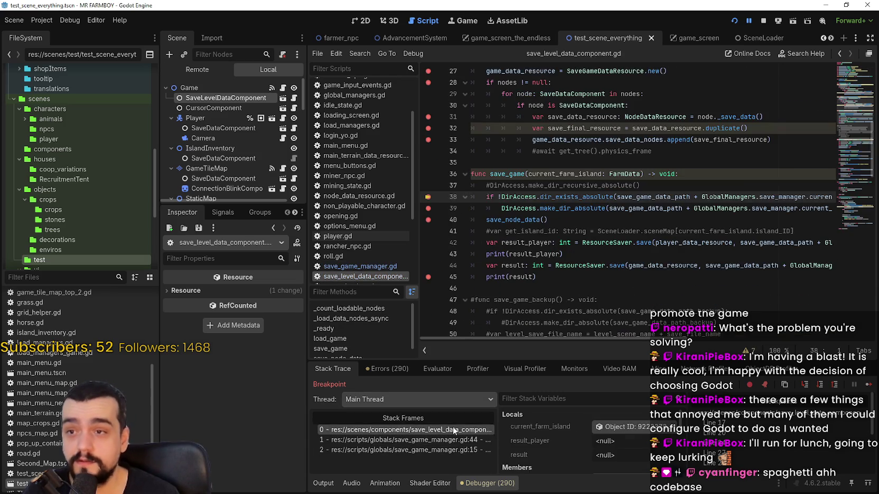
pyautogui.click(458, 439)
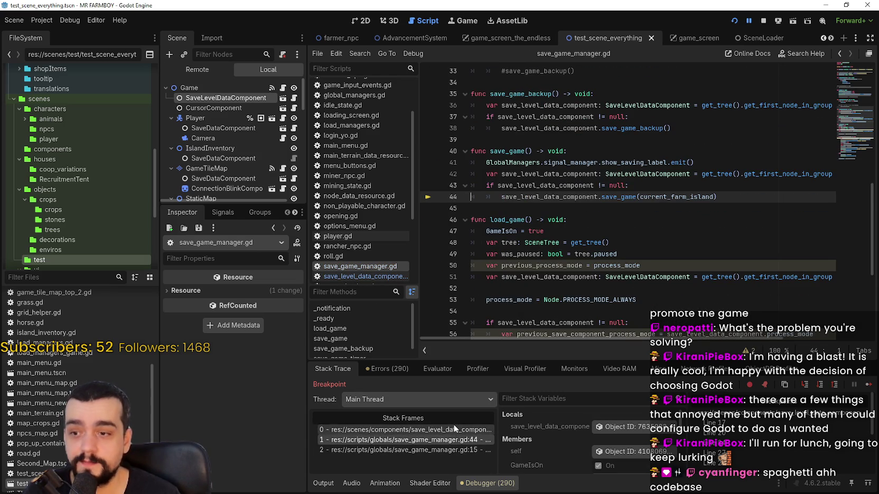
pyautogui.click(454, 429)
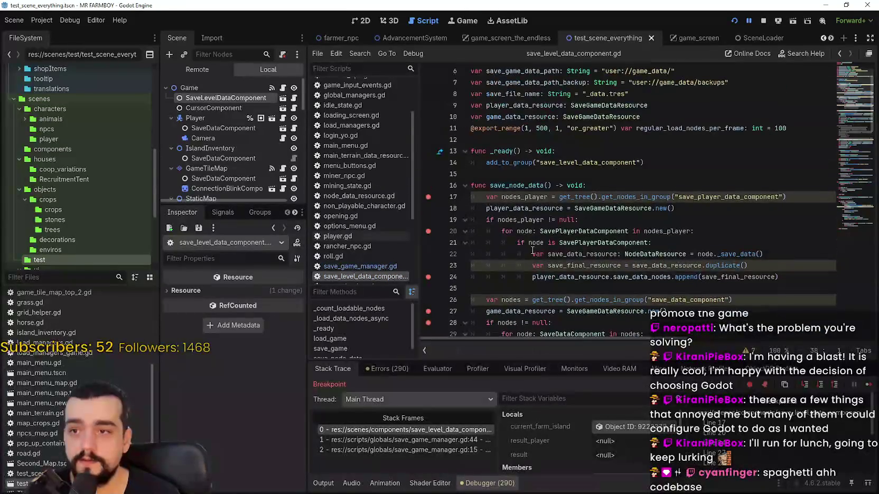
pyautogui.click(417, 441)
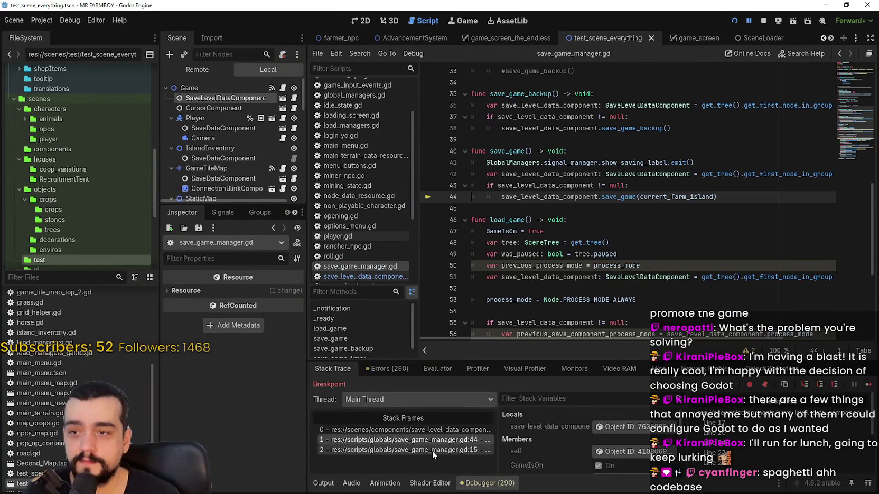
# Step: Select GameIsOn in the GameIsOn = true line 47 of load_game
pyautogui.click(575, 235)
pyautogui.moveTo(575, 236); pyautogui.dragTo(475, 231)
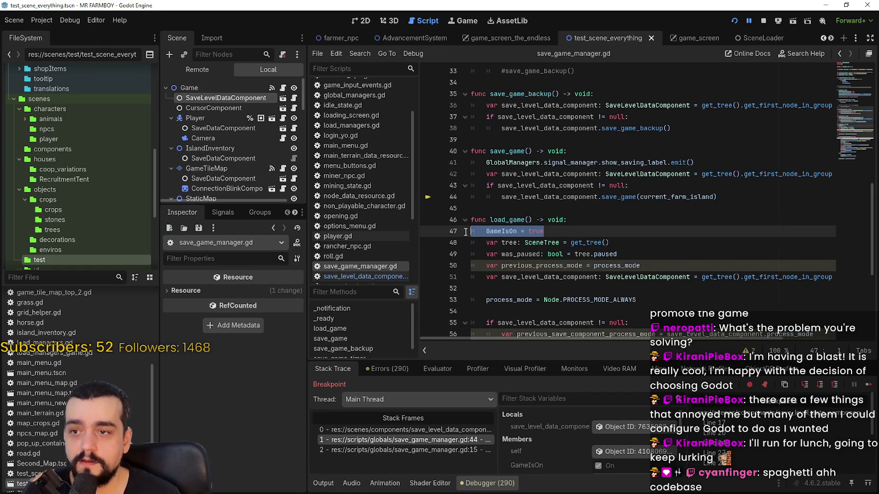
pyautogui.doubleClick(501, 230)
# Step: Search the whole project for GameIsOn with Find in Files and browse the results
pyautogui.hotkey('ctrl', 'shift', 'f')
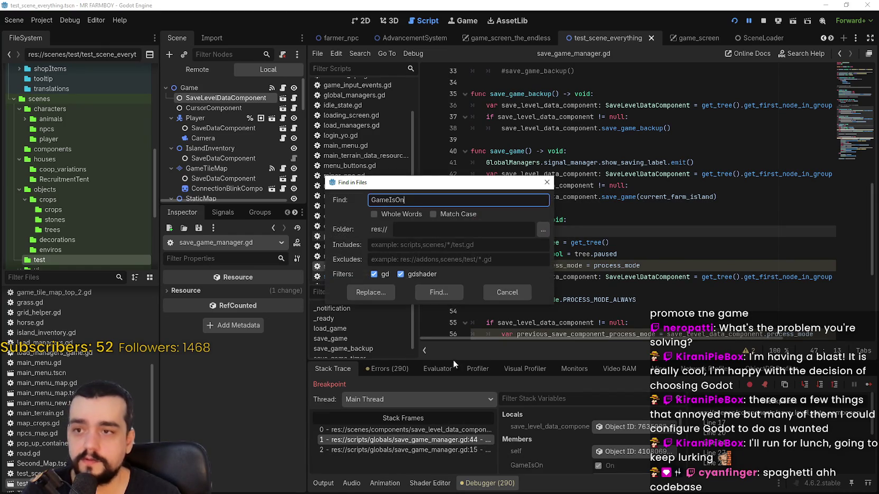
pyautogui.click(456, 288)
pyautogui.scroll(-8, 647, 429)
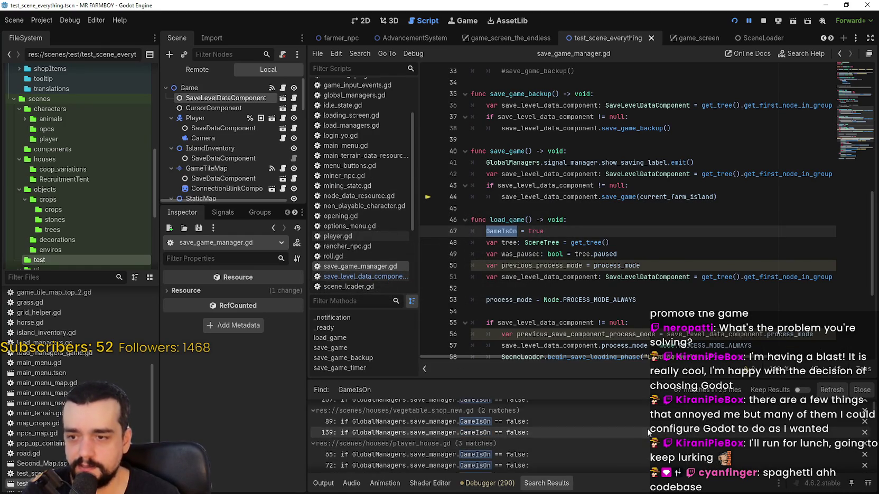
pyautogui.scroll(-6, 654, 417)
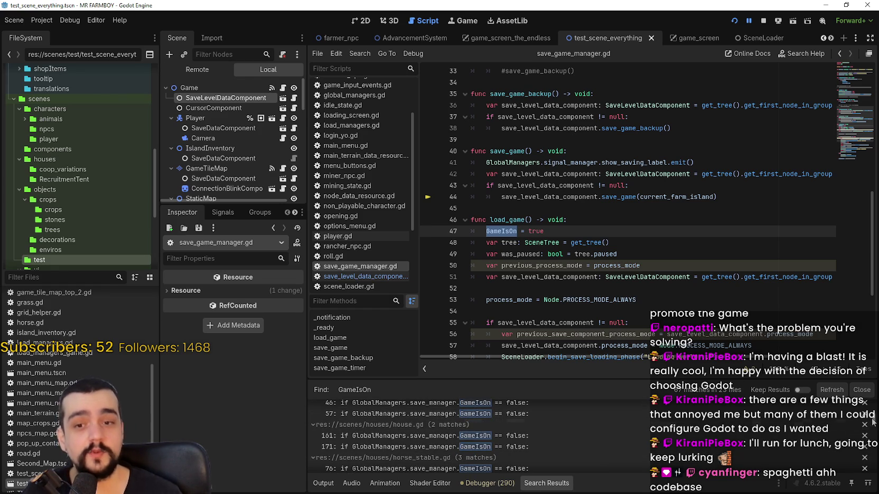
pyautogui.moveTo(872, 423); pyautogui.dragTo(872, 467)
# Step: Look over save_game_timer and its timed save_game() call, checking the save folder in File Explorer
pyautogui.click(693, 154)
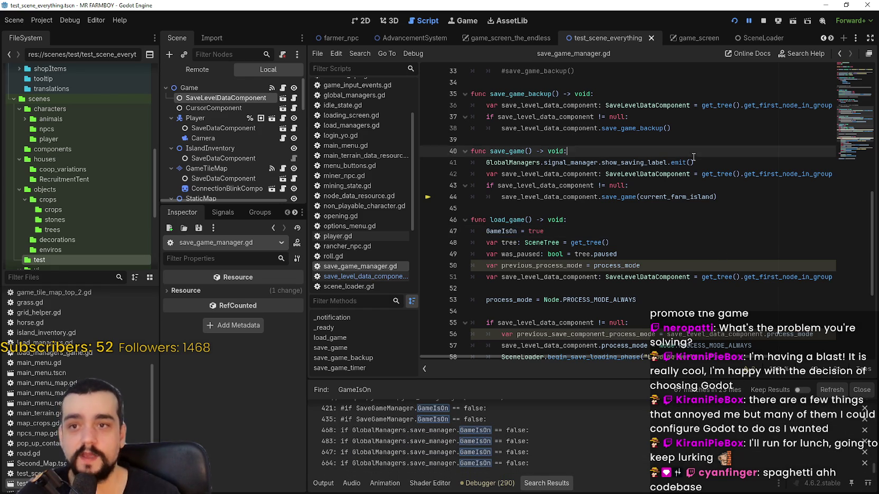
pyautogui.scroll(4, 694, 156)
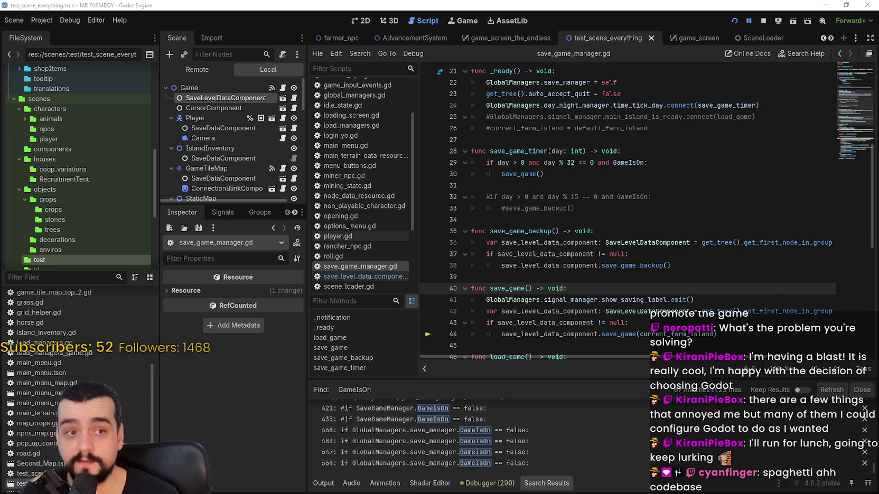
pyautogui.hotkey('alt', 'Tab')
pyautogui.hotkey('alt', 'Tab')
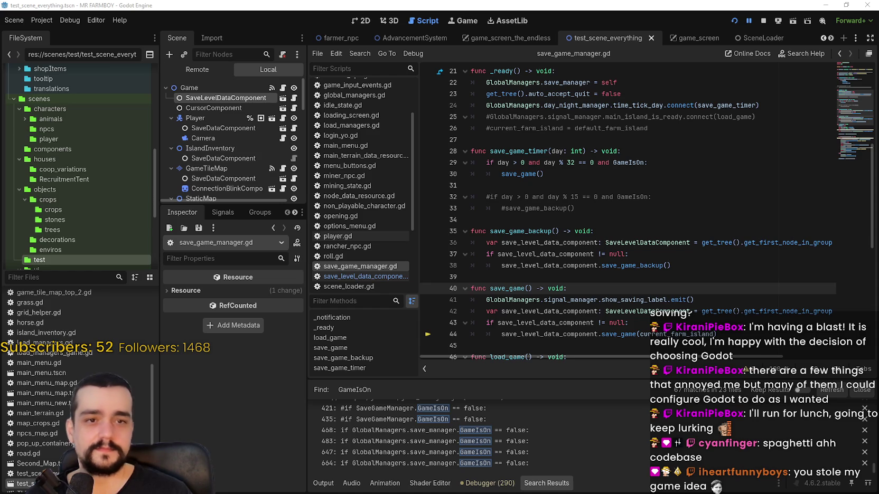
pyautogui.click(627, 182)
pyautogui.click(637, 172)
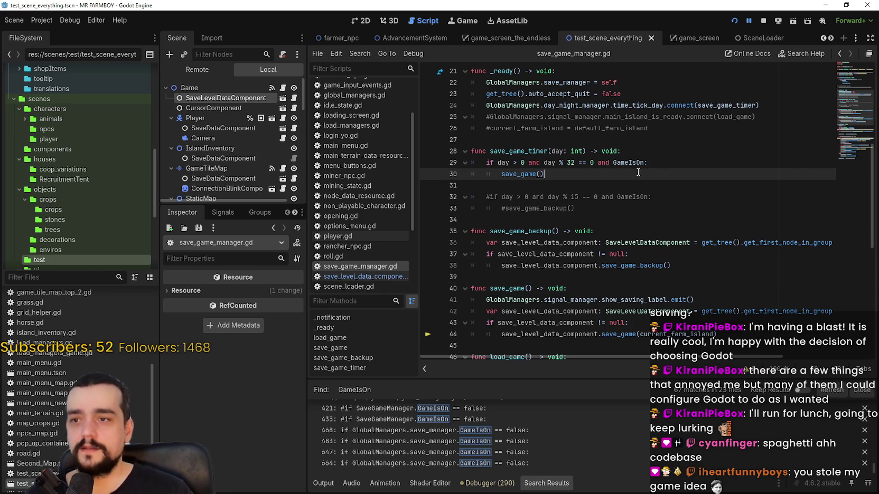
pyautogui.press('Down')
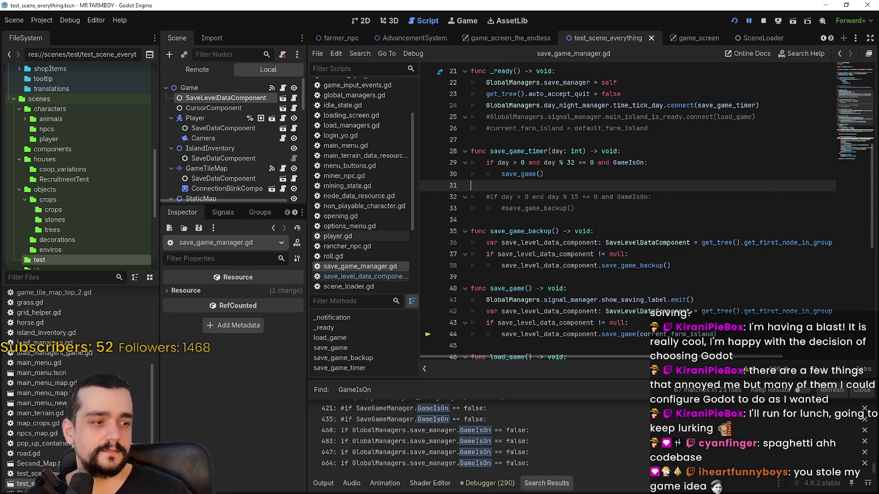
pyautogui.hotkey('alt', 'Tab')
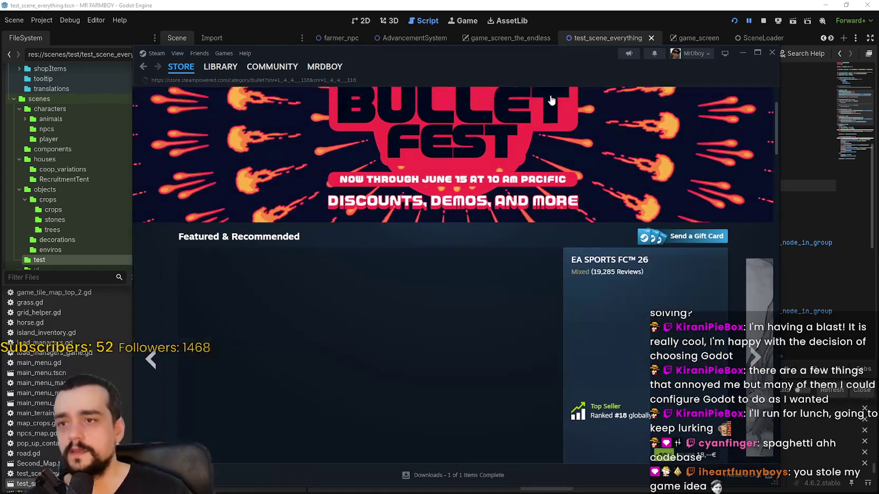
# Step: Search the Steam store for 'stop and smell' and open the Stop and Smell the Flowers page
pyautogui.click(564, 91)
pyautogui.write('s')
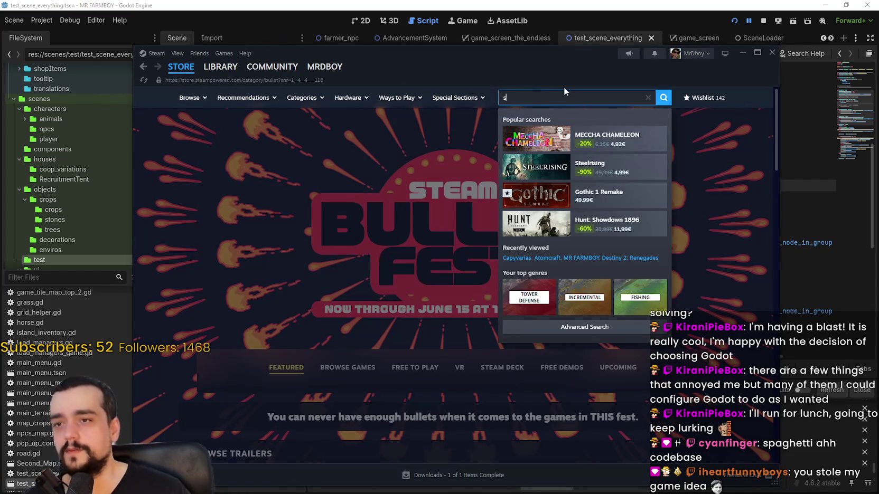
pyautogui.write('top and')
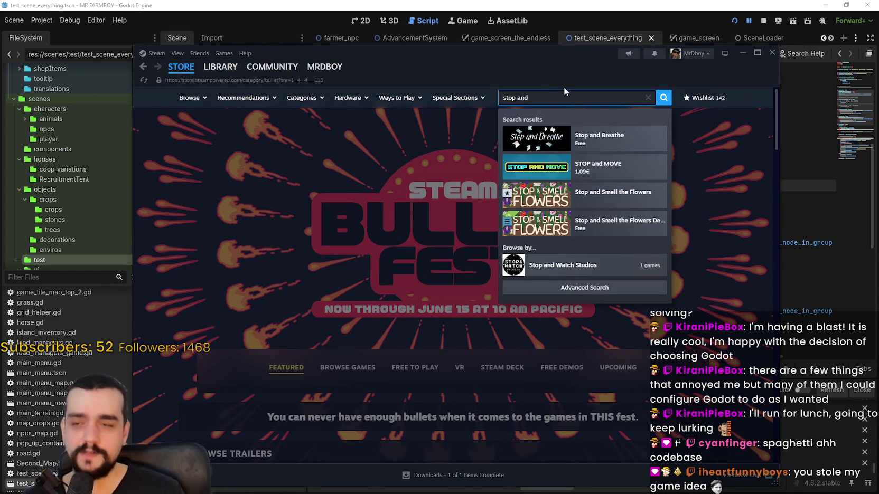
pyautogui.write(' smell')
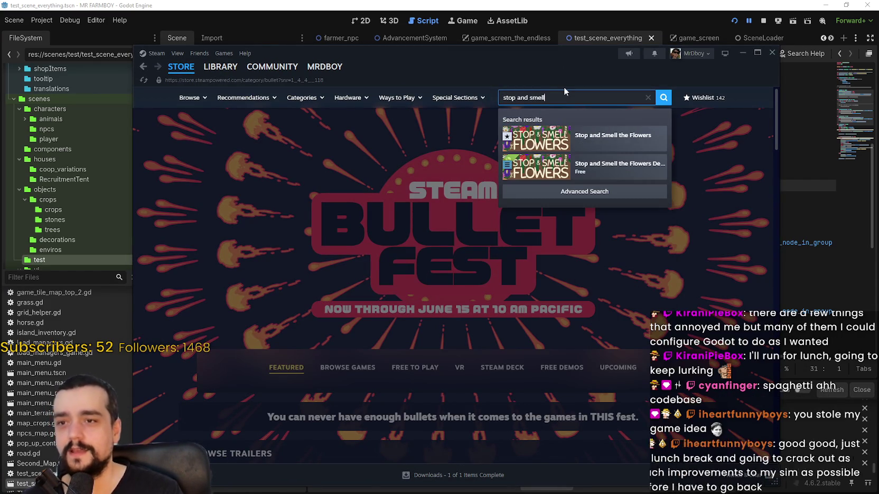
pyautogui.click(600, 140)
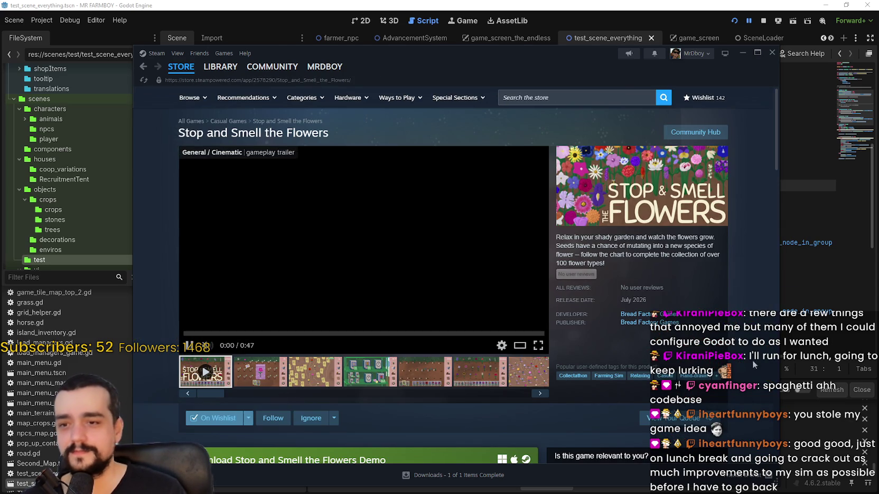
pyautogui.rightClick(752, 364)
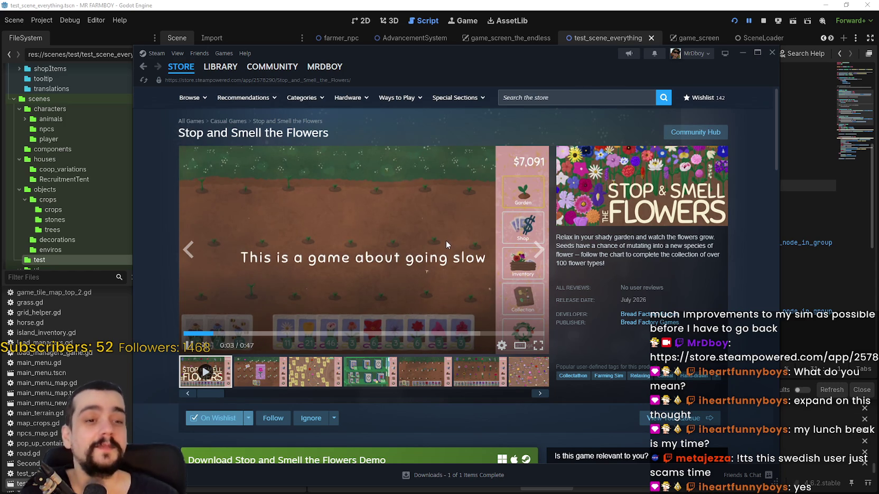
# Step: Browse the game's screenshots, return to the Store front page, then go back to Godot
pyautogui.click(392, 368)
pyautogui.click(497, 380)
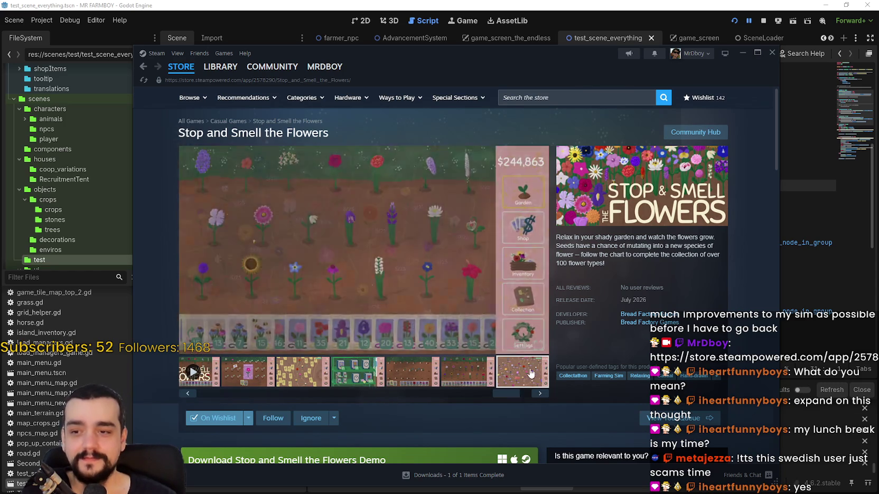
pyautogui.click(512, 375)
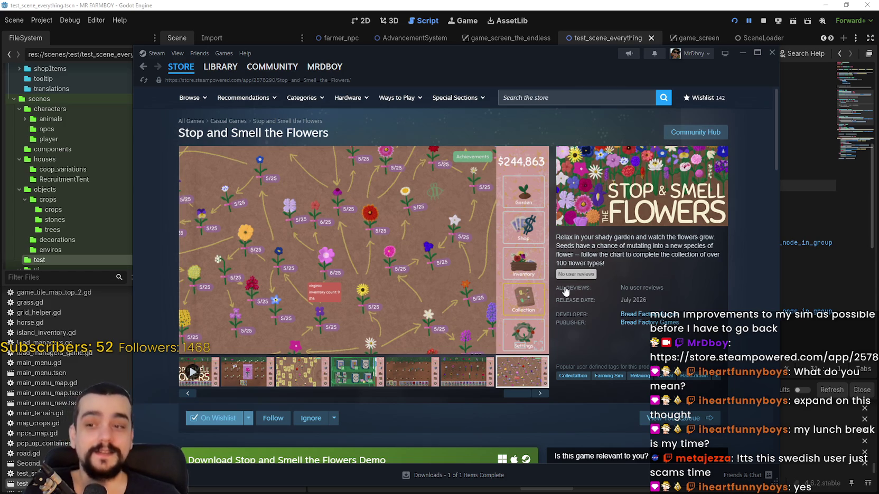
pyautogui.click(190, 71)
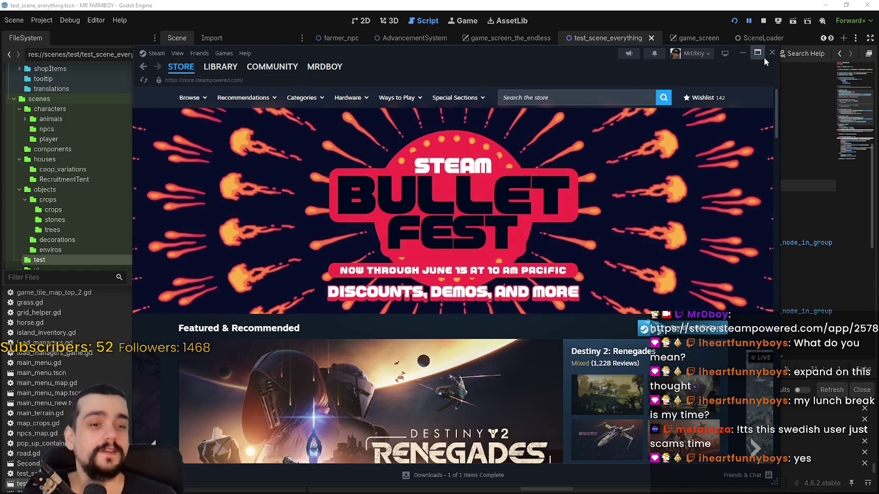
pyautogui.click(571, 5)
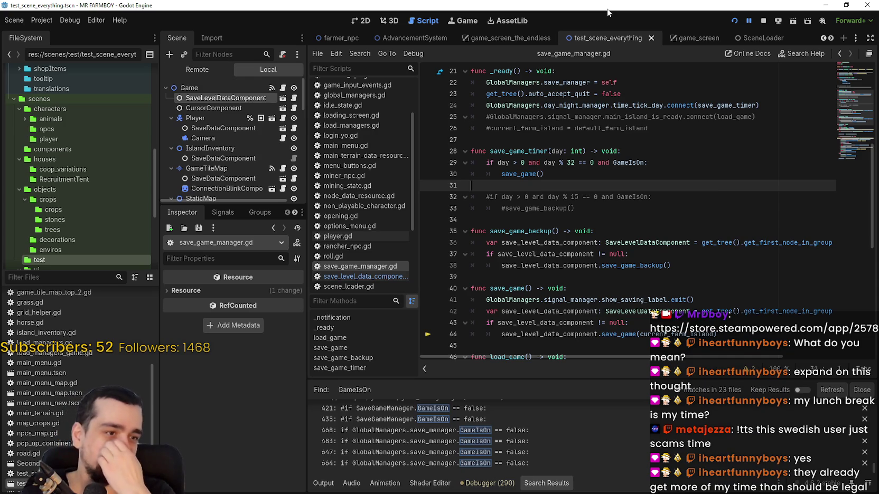
# Step: Review save_game_timer in save_game_manager.gd and select GameIsOn on line 14
pyautogui.click(607, 174)
pyautogui.click(604, 185)
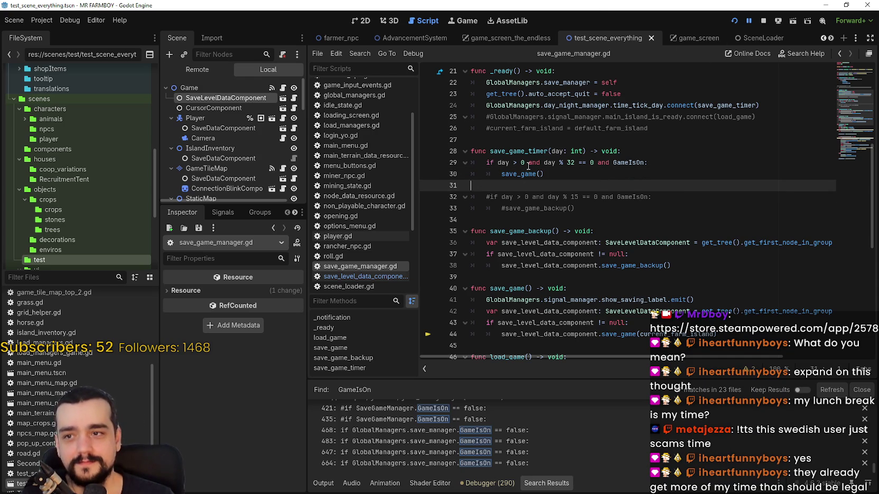
pyautogui.scroll(3, 619, 308)
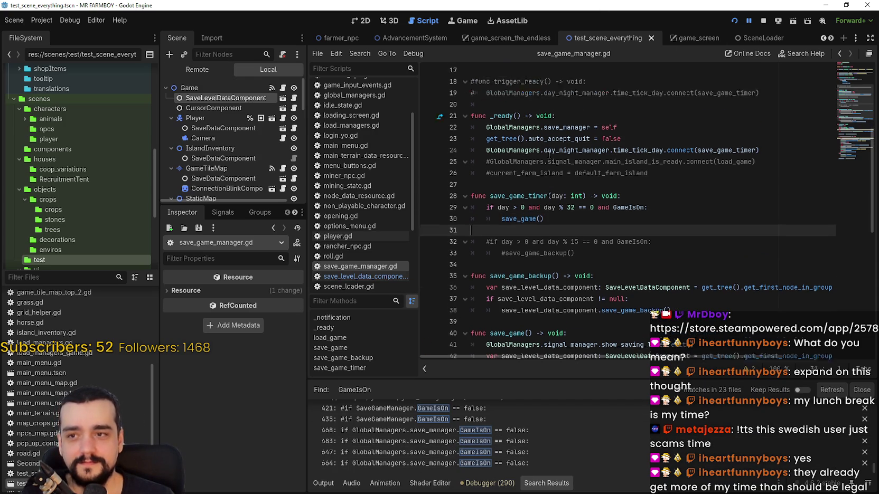
pyautogui.scroll(3, 619, 308)
pyautogui.doubleClick(528, 193)
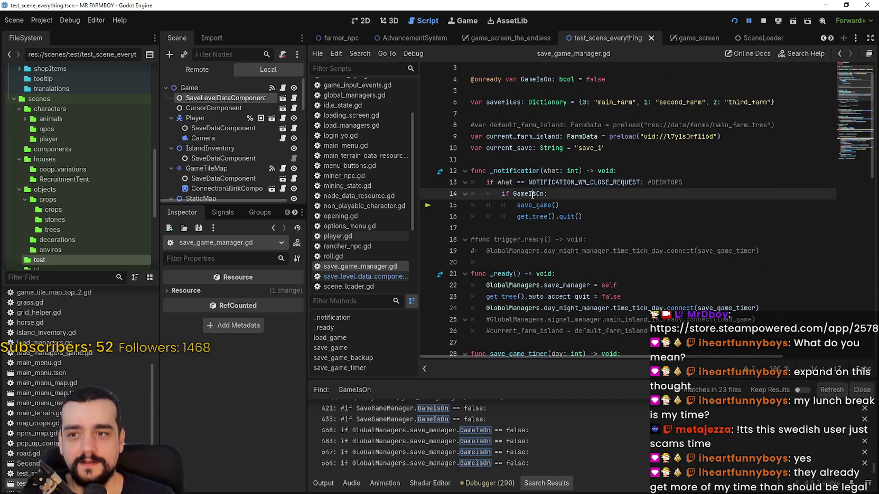
# Step: Open save_level_data_component.gd and scroll through _count_loadable_nodes into load_game
pyautogui.click(294, 97)
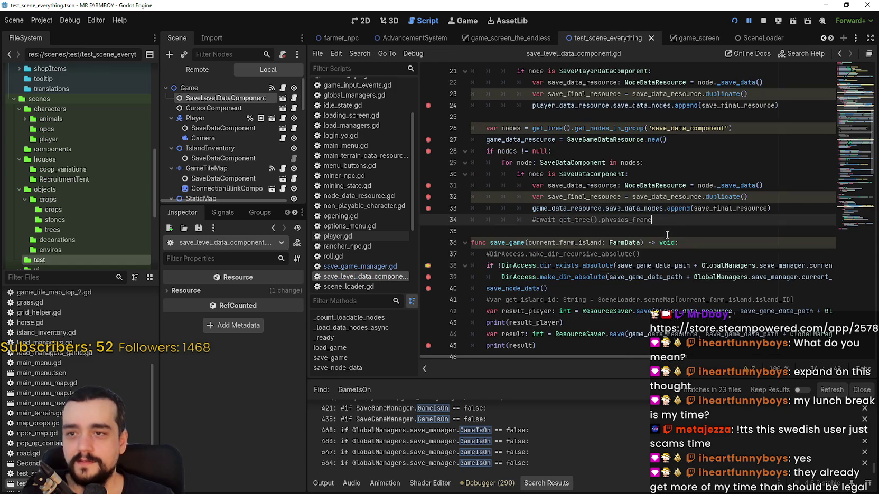
pyautogui.scroll(-14, 494, 181)
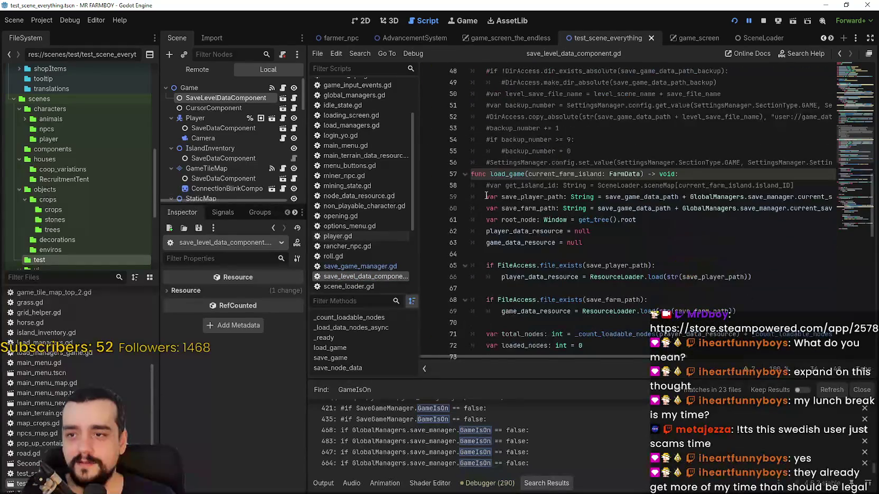
pyautogui.scroll(-8, 491, 190)
pyautogui.click(506, 228)
pyautogui.scroll(-1, 508, 232)
pyautogui.scroll(-6, 508, 235)
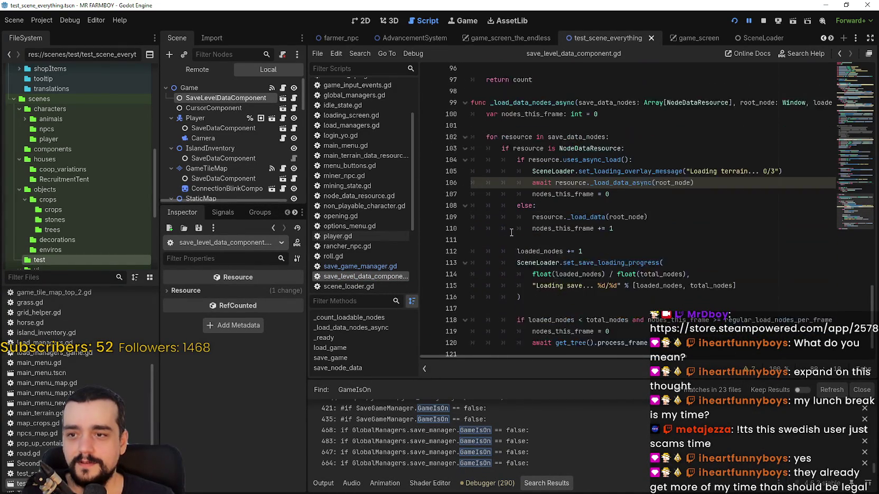
pyautogui.moveTo(840, 197); pyautogui.dragTo(844, 139)
pyautogui.scroll(-1, 840, 138)
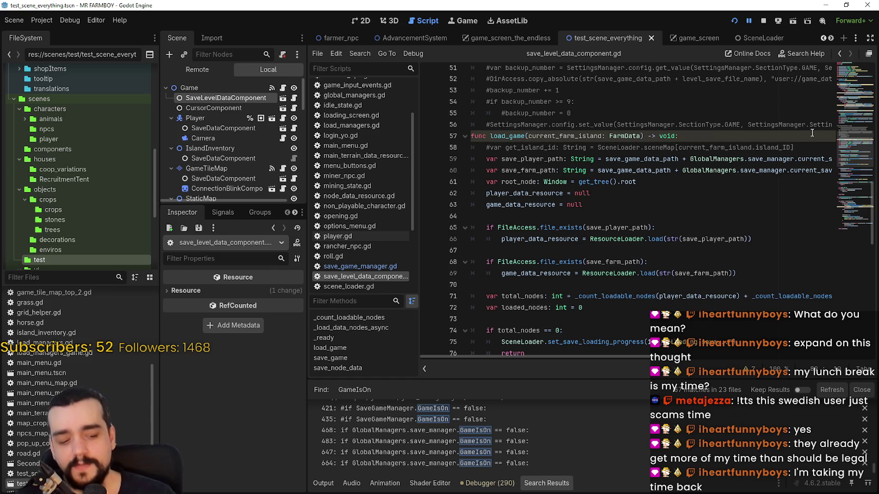
# Step: Examine load_game's lines 62–63 and its header on line 57, then scroll up to save_game
pyautogui.click(486, 205)
pyautogui.keyDown('shift'); pyautogui.click(472, 194); pyautogui.keyUp('shift')
pyautogui.scroll(3, 495, 224)
pyautogui.click(501, 227)
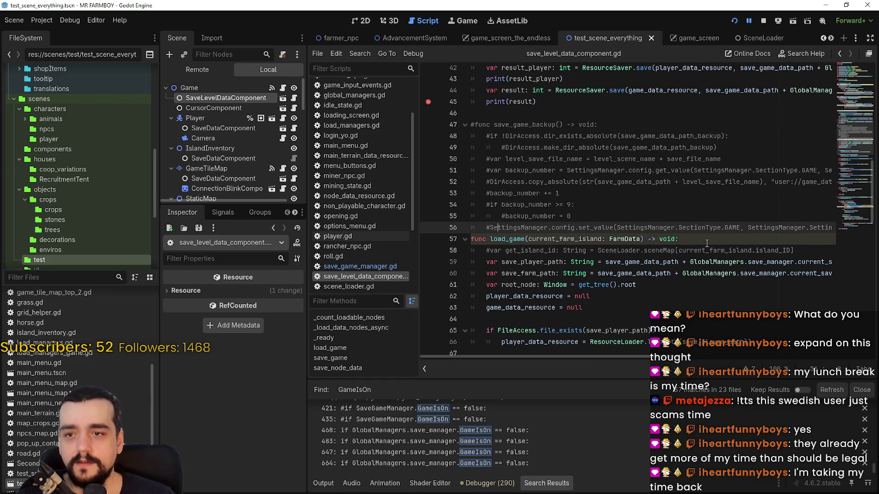
pyautogui.moveTo(707, 242); pyautogui.dragTo(458, 236)
pyautogui.scroll(1, 559, 260)
pyautogui.scroll(-1, 550, 229)
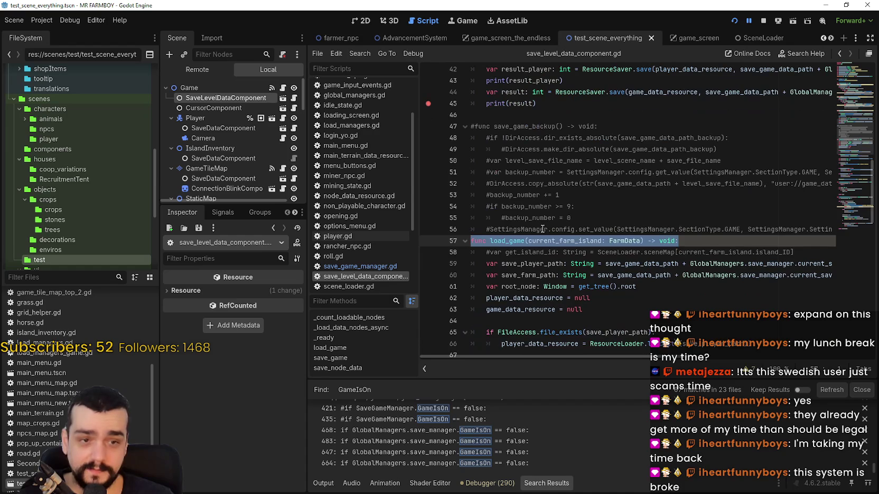
pyautogui.scroll(5, 567, 203)
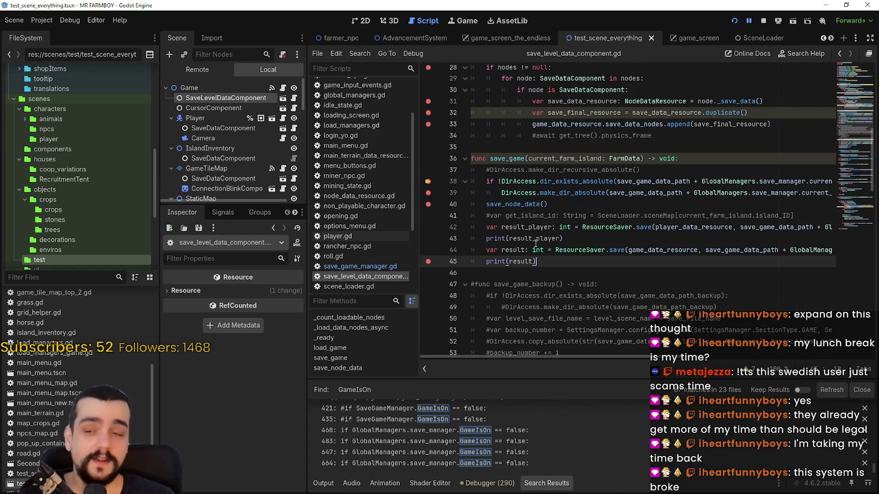
pyautogui.moveTo(547, 263); pyautogui.dragTo(447, 155)
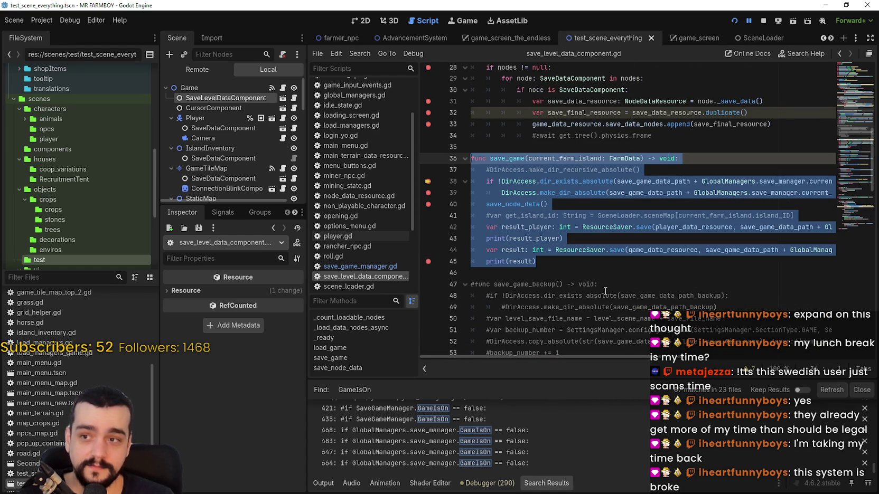
pyautogui.click(584, 272)
pyautogui.click(552, 263)
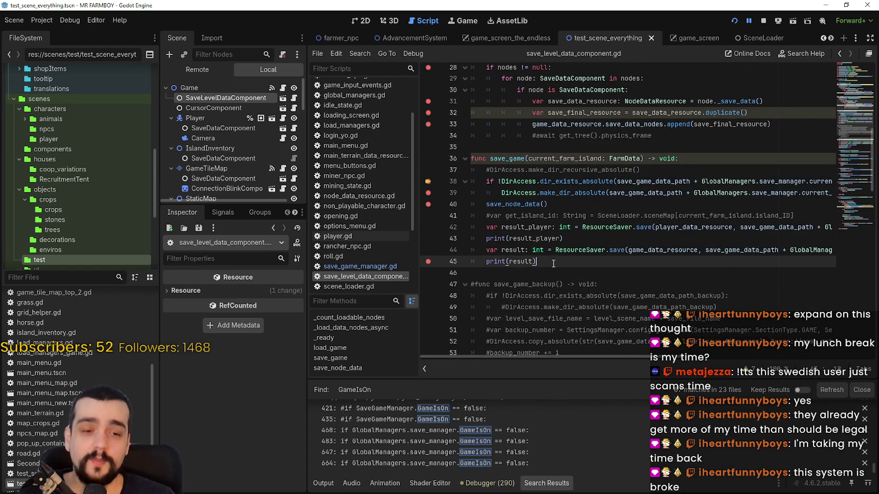
pyautogui.moveTo(549, 263)
pyautogui.mouseDown()
pyautogui.moveTo(476, 204)
pyautogui.moveTo(449, 157)
pyautogui.mouseUp()
pyautogui.click(597, 252)
pyautogui.click(586, 265)
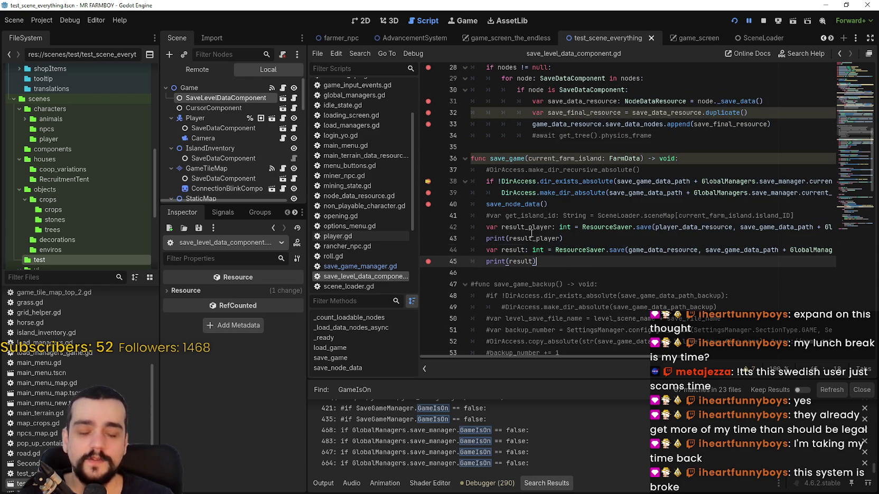
pyautogui.moveTo(544, 262); pyautogui.dragTo(472, 158)
pyautogui.click(569, 271)
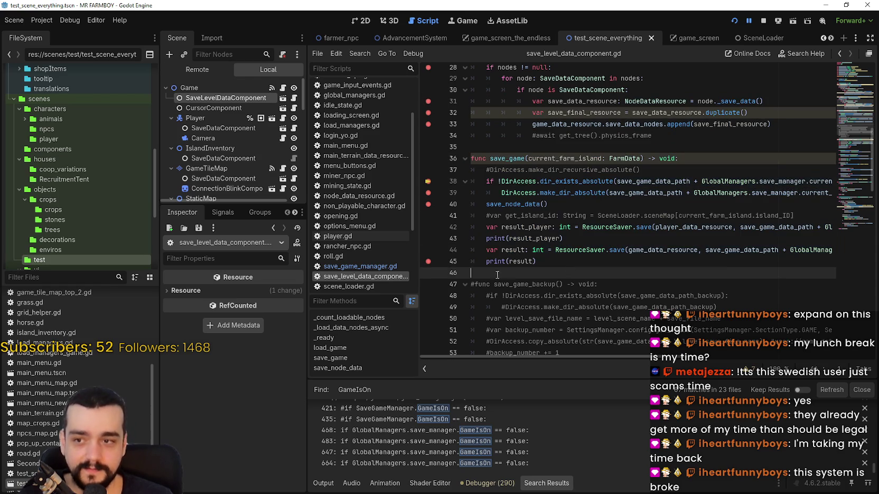
pyautogui.click(481, 260)
pyautogui.click(487, 247)
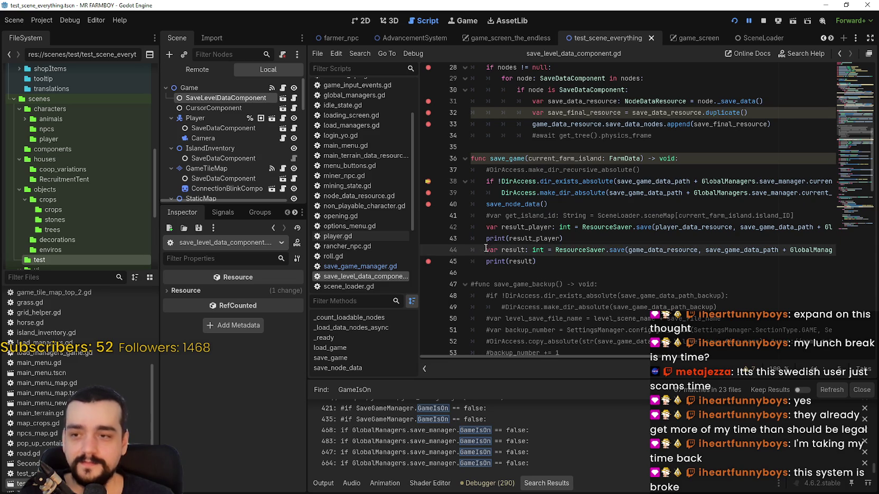
pyautogui.click(486, 239)
pyautogui.click(487, 228)
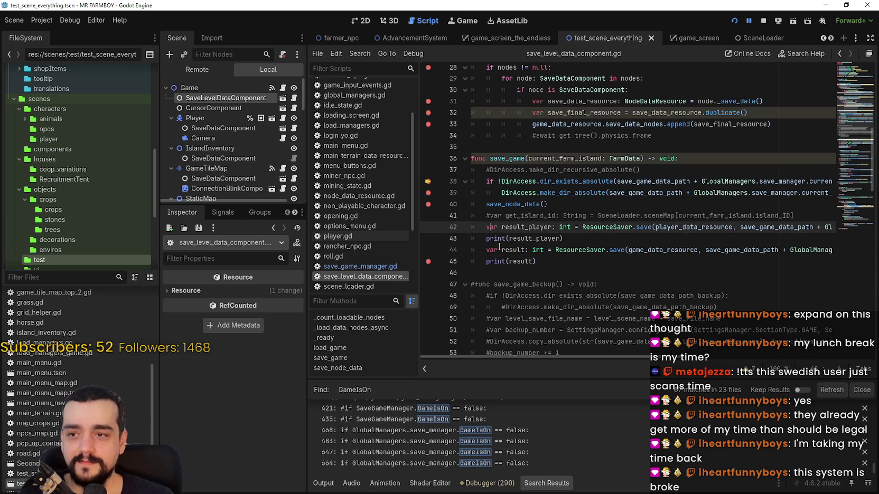
pyautogui.click(616, 265)
pyautogui.keyDown('shift'); pyautogui.click(436, 254); pyautogui.keyUp('shift')
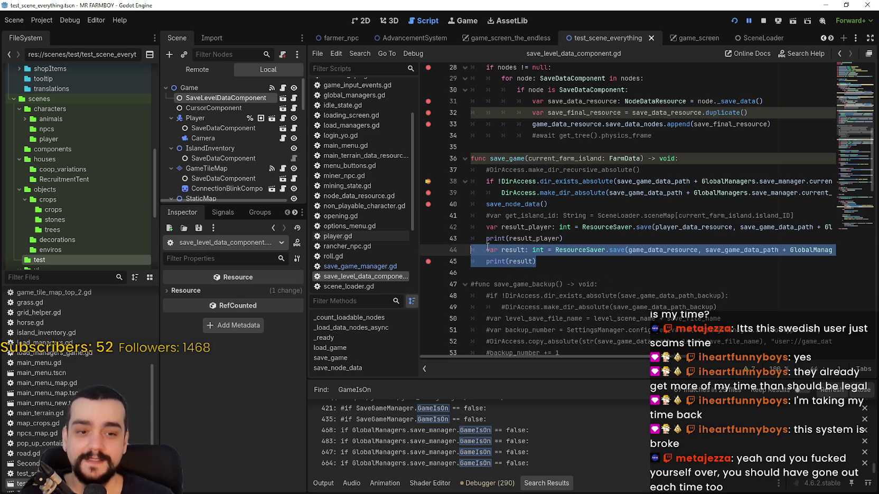
pyautogui.click(477, 262)
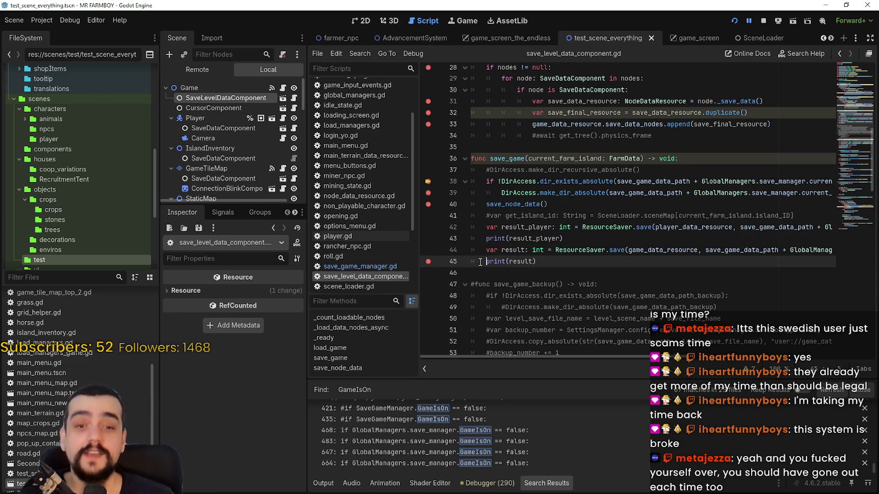
pyautogui.keyDown('shift'); pyautogui.click(432, 254); pyautogui.keyUp('shift')
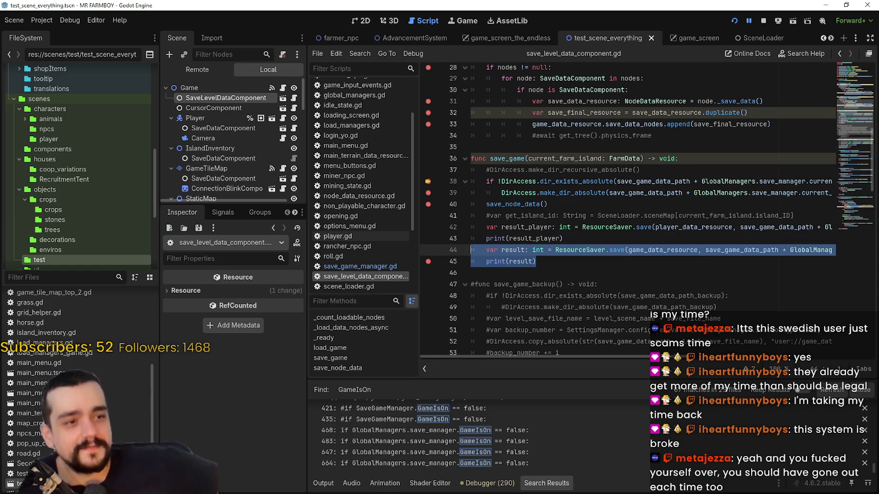
pyautogui.moveTo(562, 238); pyautogui.dragTo(486, 203)
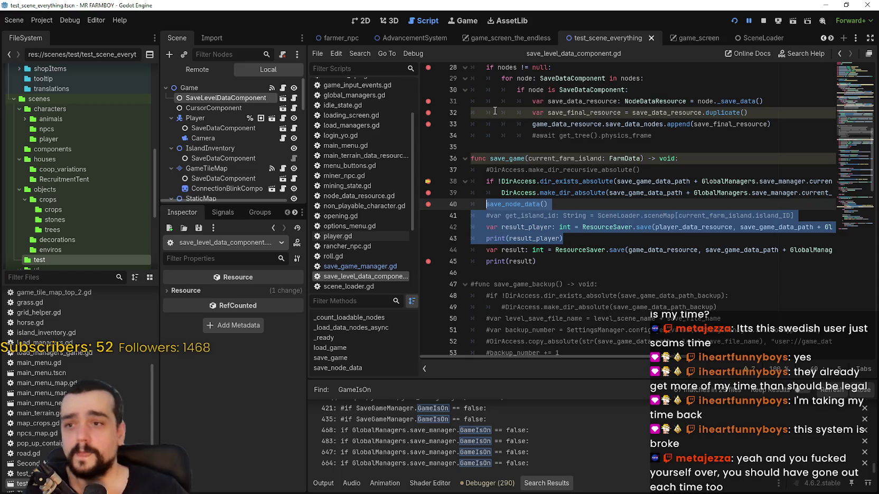
# Step: Scroll through save_level_data_component.gd's loading code around lines 111–117
pyautogui.click(482, 108)
pyautogui.scroll(2, 483, 164)
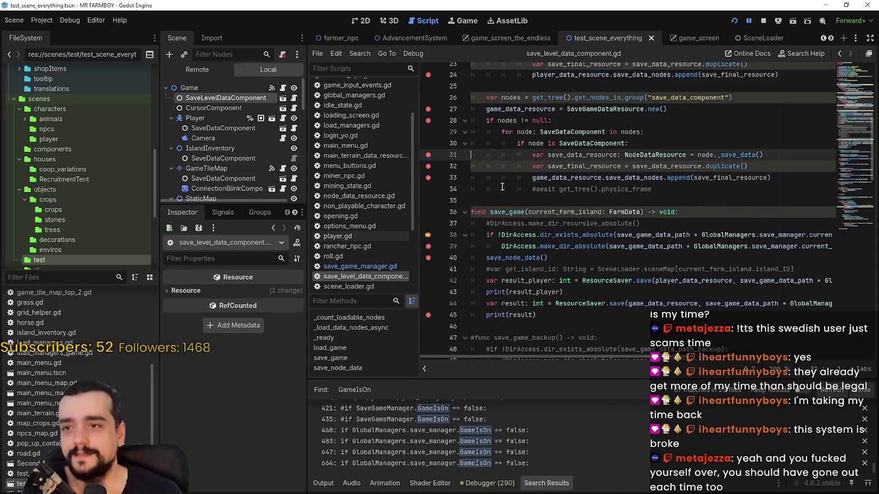
pyautogui.scroll(7, 482, 164)
pyautogui.scroll(-15, 524, 190)
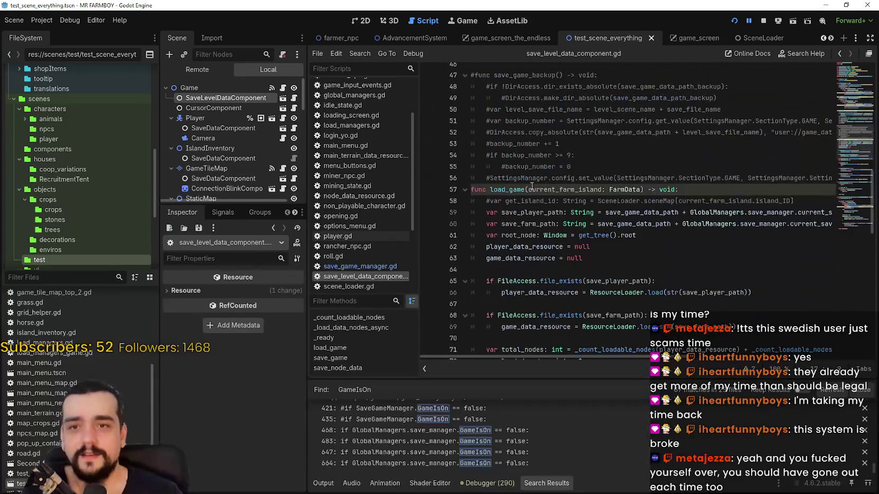
pyautogui.scroll(-6, 841, 169)
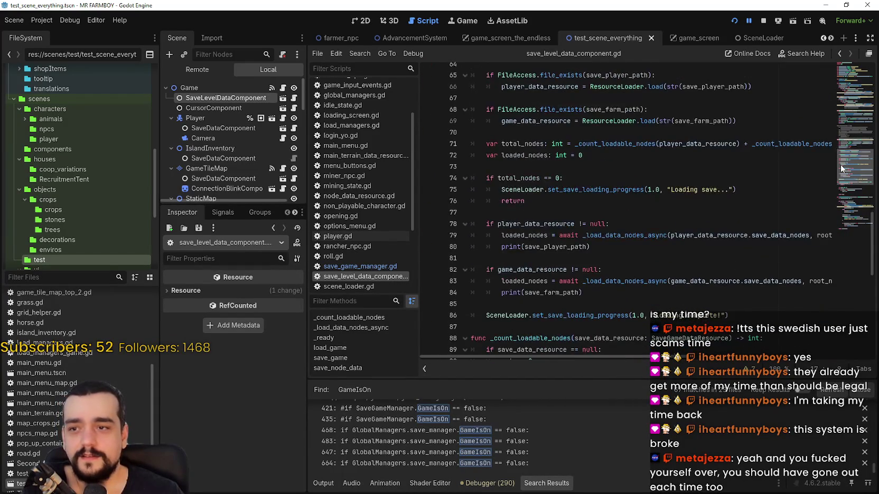
pyautogui.scroll(-12, 842, 169)
pyautogui.click(691, 213)
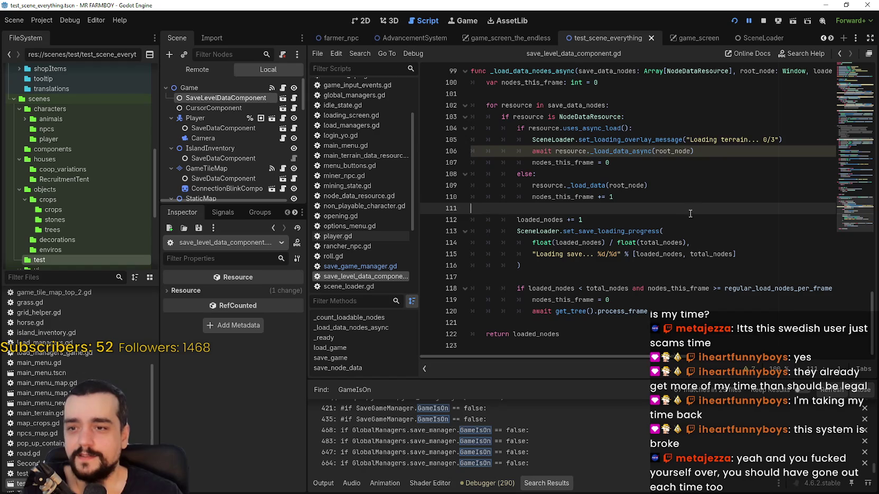
pyautogui.click(610, 290)
pyautogui.click(606, 271)
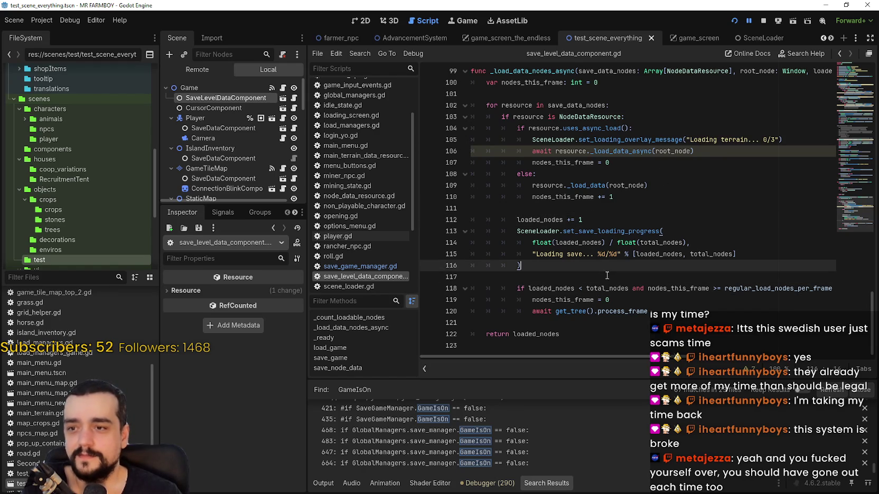
pyautogui.click(607, 277)
pyautogui.scroll(-3, 383, 255)
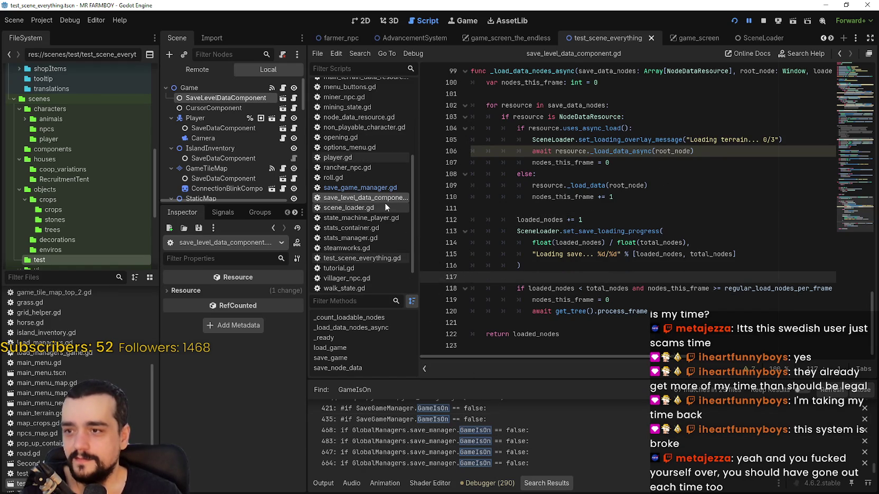
# Step: Open save_game_manager.gd and scroll down to load_game()
pyautogui.click(380, 189)
pyautogui.scroll(-2, 601, 254)
pyautogui.scroll(-7, 602, 254)
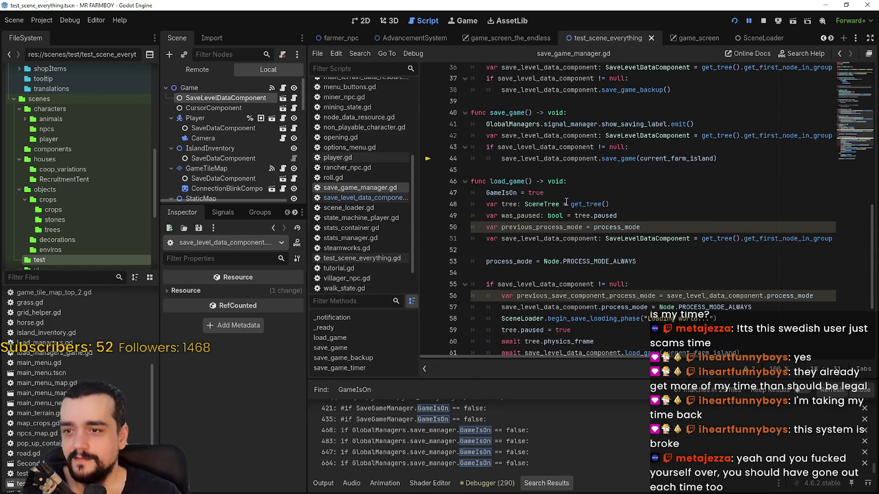
# Step: Comment out the GameIsOn = true line 47 at the start of load_game
pyautogui.click(564, 192)
pyautogui.moveTo(481, 188); pyautogui.dragTo(638, 198)
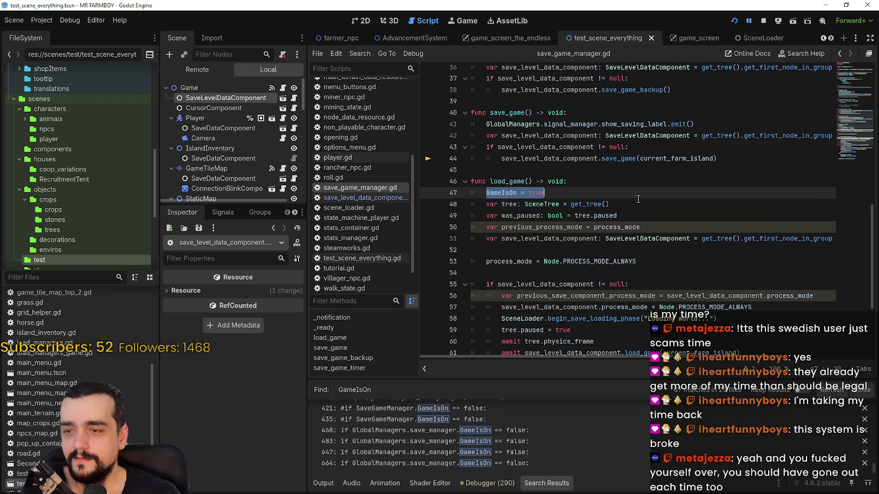
pyautogui.click(486, 193)
pyautogui.write('#')
pyautogui.scroll(-3, 486, 227)
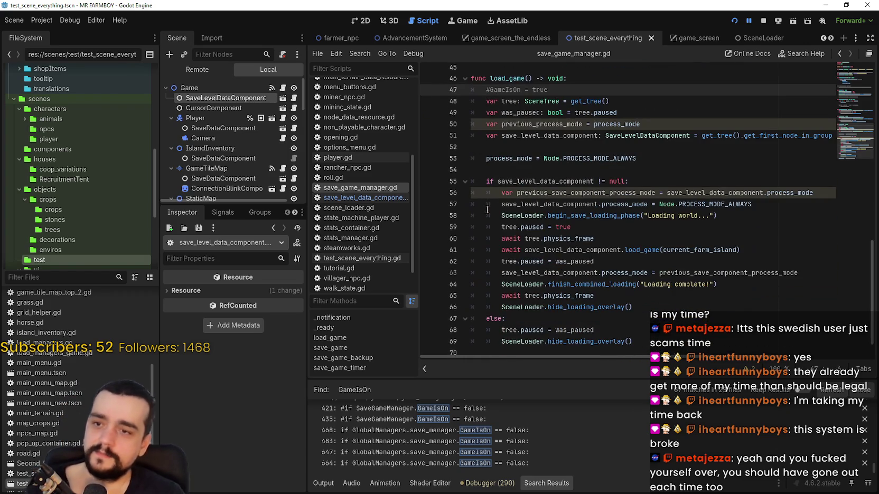
pyautogui.press('Down')
pyautogui.press('Down')
pyautogui.press('Down')
pyautogui.scroll(-1, 486, 244)
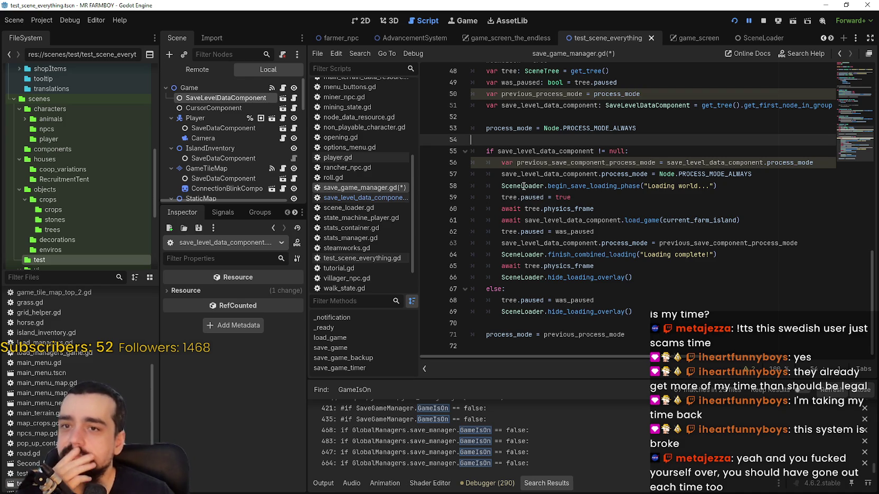
pyautogui.moveTo(762, 105); pyautogui.dragTo(833, 105)
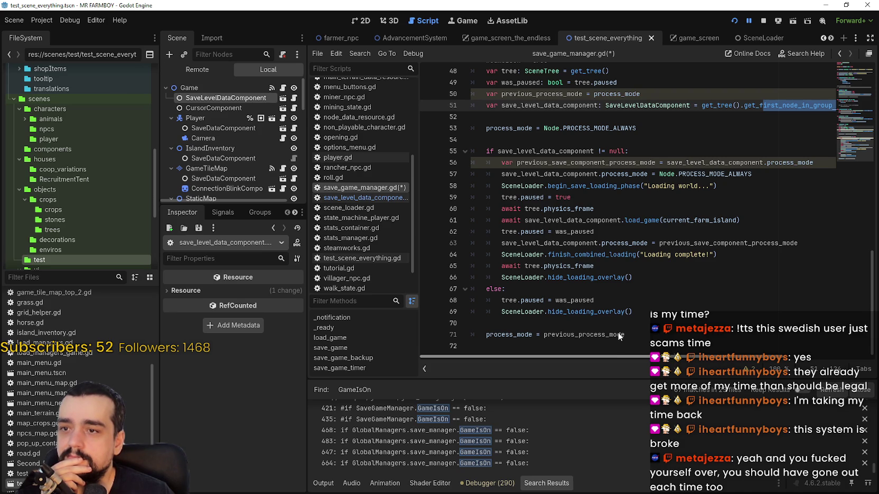
# Step: Add 'GameIsOn = true' after the process_mode reset at the end of load_game and save
pyautogui.click(557, 324)
pyautogui.click(647, 335)
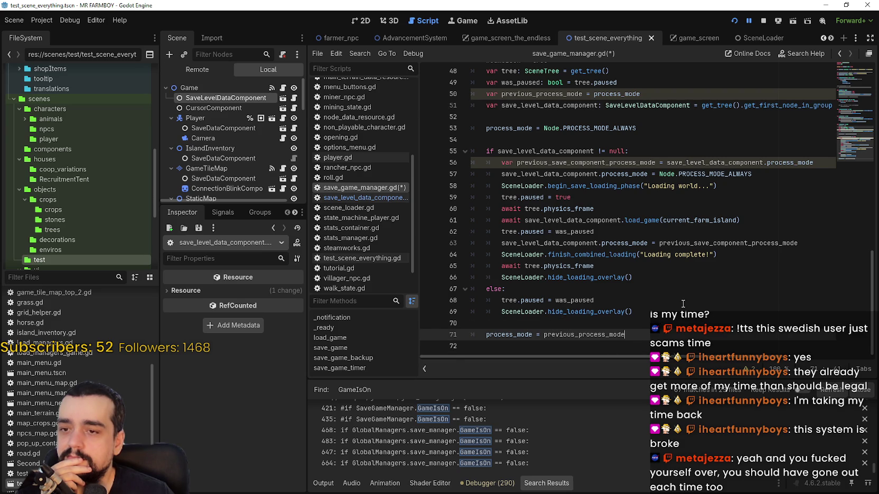
pyautogui.press('Return')
pyautogui.write('GameIsOn = true')
pyautogui.hotkey('ctrl', 's')
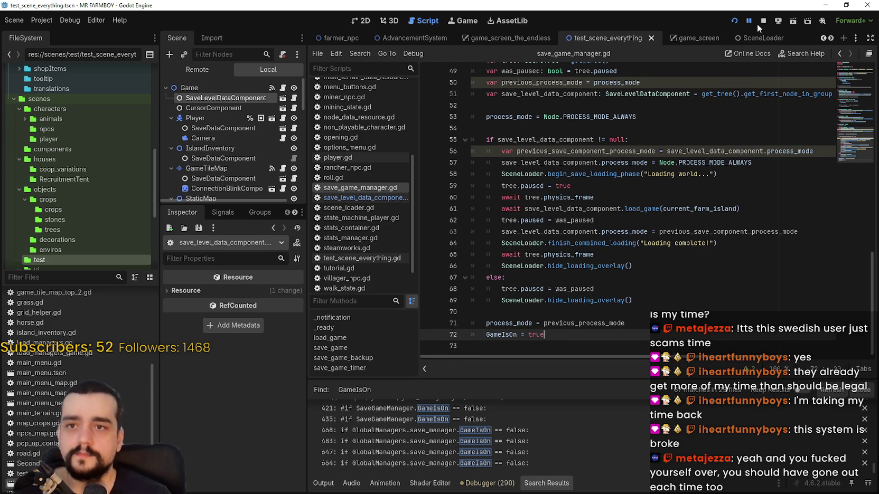
# Step: Stop the running game, check the save_10 folder, and relaunch the project
pyautogui.click(763, 21)
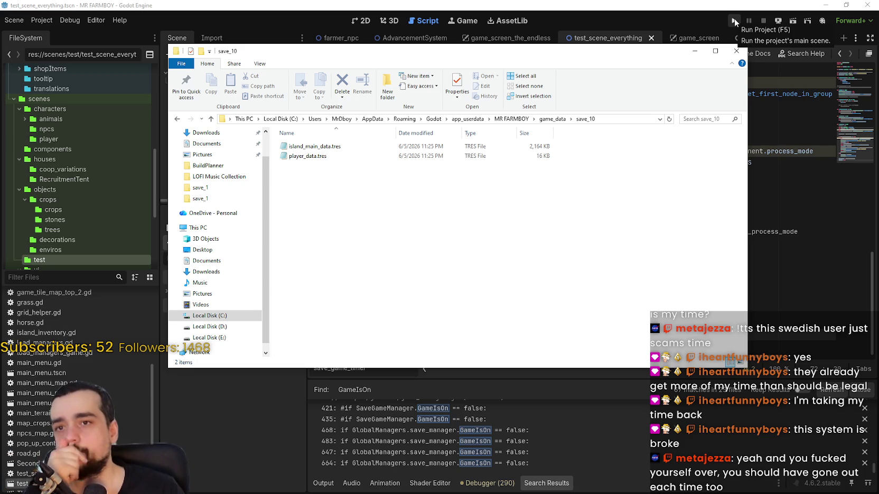
pyautogui.click(734, 18)
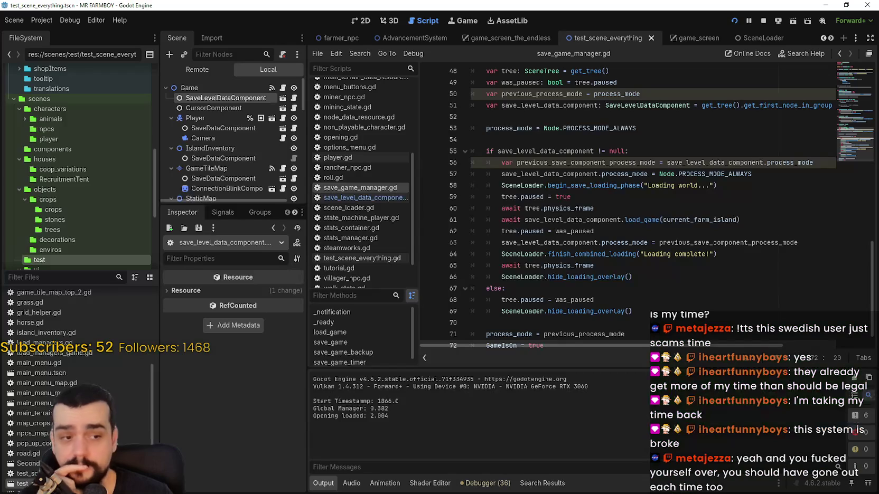
# Step: Open save_level_data_component.gd and remove breakpoints on lines 40, 39, 38, 33, 32 and 31
pyautogui.click(364, 198)
pyautogui.scroll(10, 788, 201)
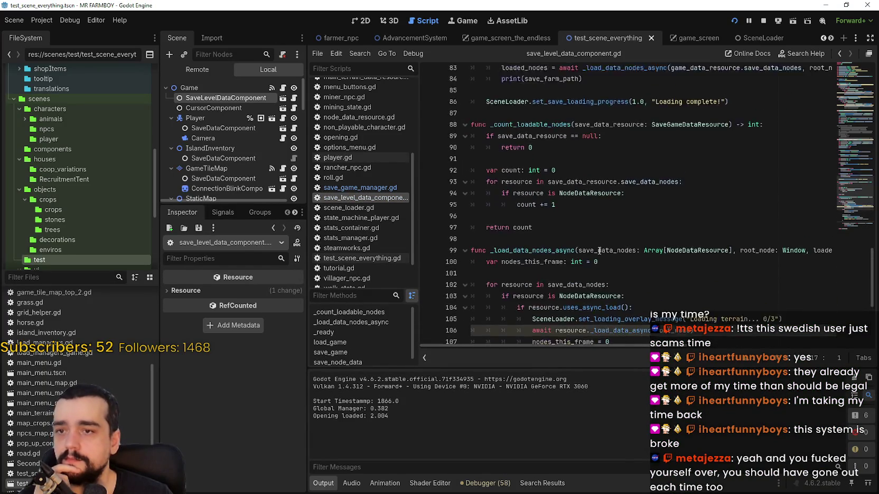
pyautogui.scroll(12, 788, 202)
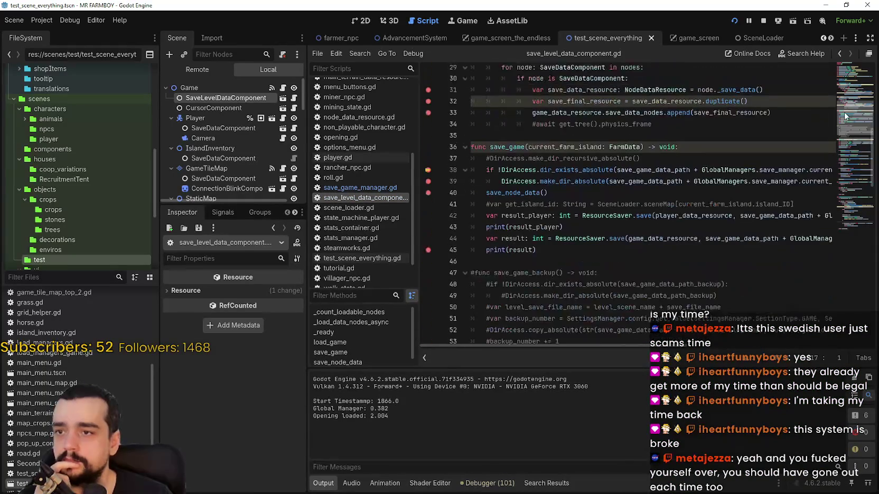
pyautogui.click(428, 181)
pyautogui.click(428, 169)
pyautogui.click(428, 159)
pyautogui.scroll(2, 442, 172)
pyautogui.click(428, 163)
pyautogui.click(428, 151)
pyautogui.click(428, 140)
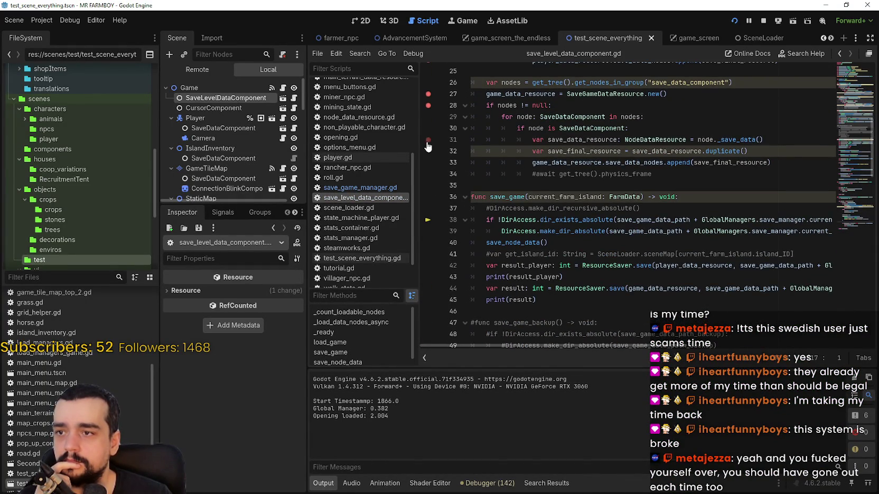
# Step: Remove the remaining breakpoints on lines 28, 27, 24, 20 and 17, then reposition the game window
pyautogui.scroll(2, 431, 153)
pyautogui.click(428, 156)
pyautogui.click(428, 144)
pyautogui.scroll(3, 430, 154)
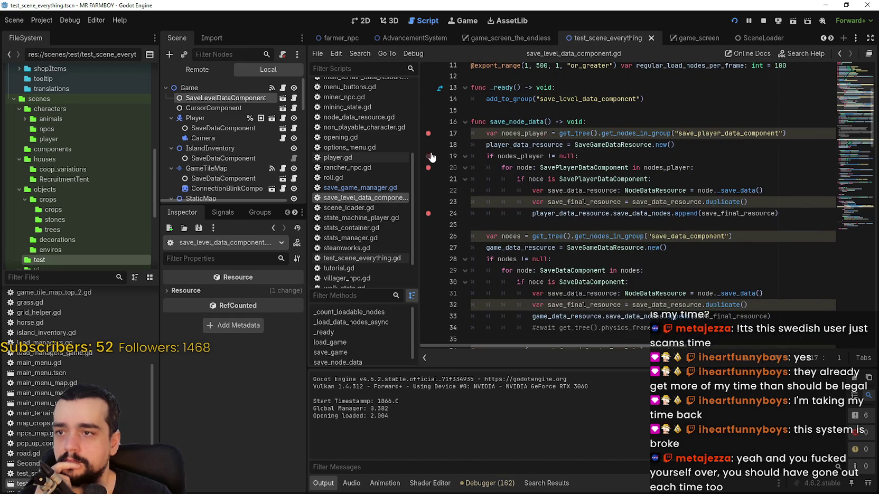
pyautogui.click(428, 214)
pyautogui.click(428, 167)
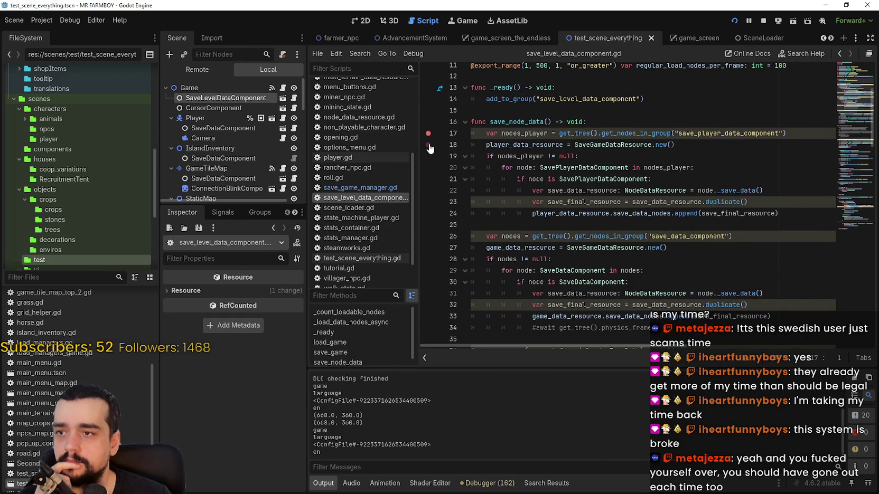
pyautogui.click(428, 135)
pyautogui.scroll(4, 430, 139)
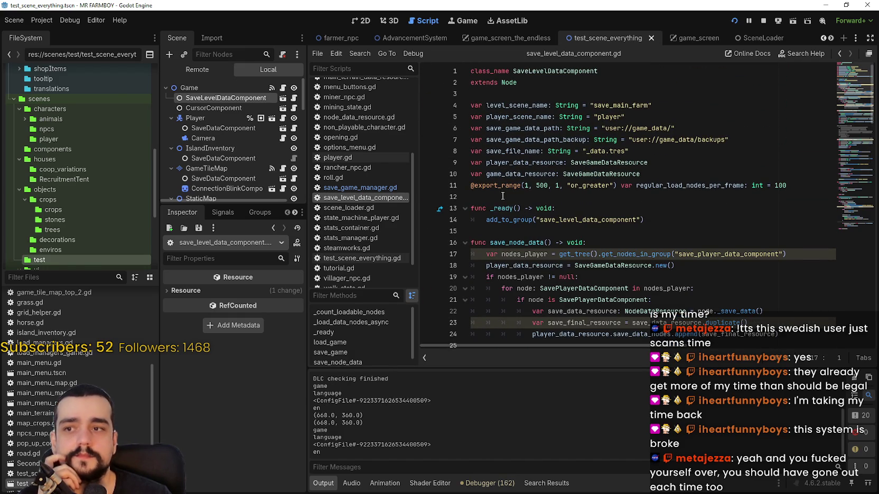
pyautogui.click(500, 197)
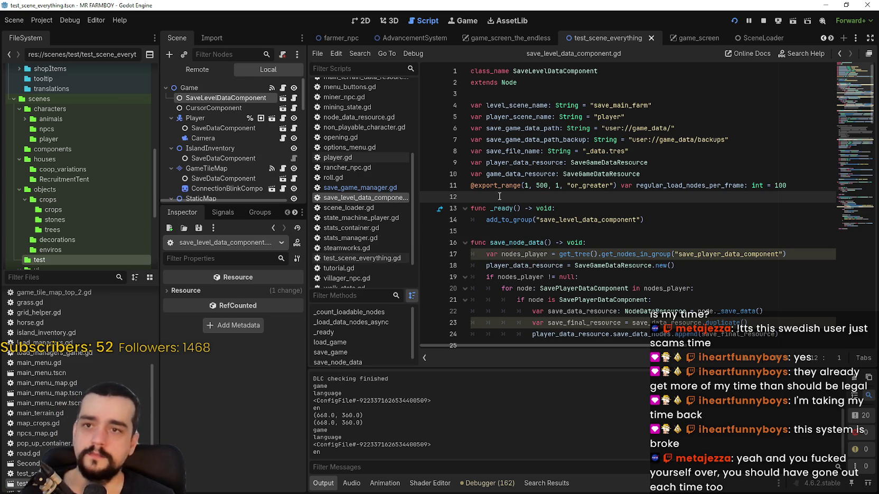
pyautogui.scroll(-5, 501, 197)
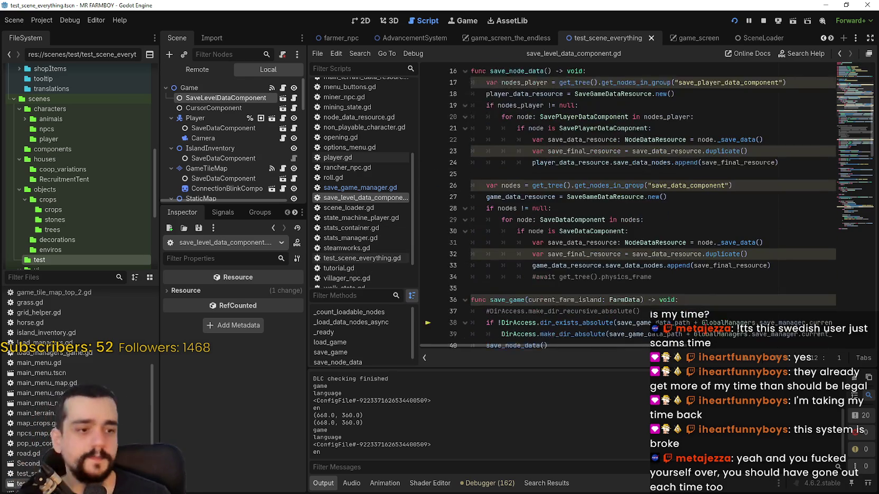
pyautogui.moveTo(481, 97); pyautogui.dragTo(556, 44)
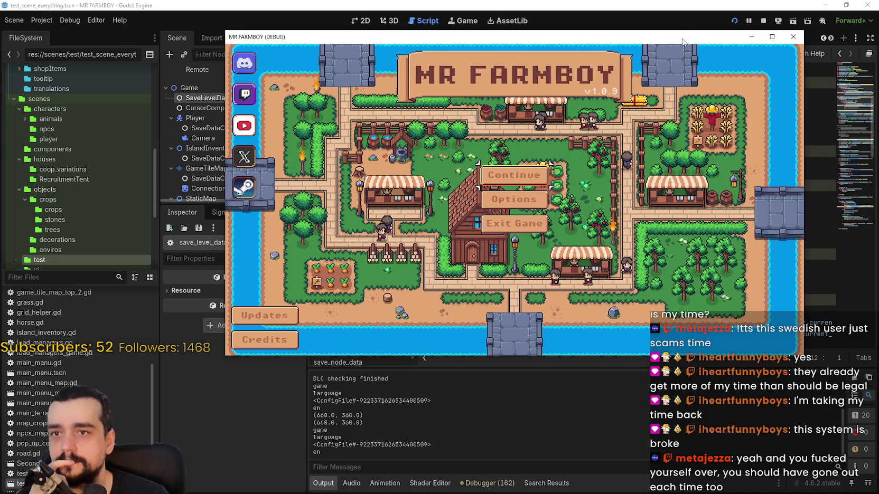
# Step: Reposition the game window, then load a save from Continue's Select Save Game list
pyautogui.moveTo(683, 42); pyautogui.dragTo(678, 4)
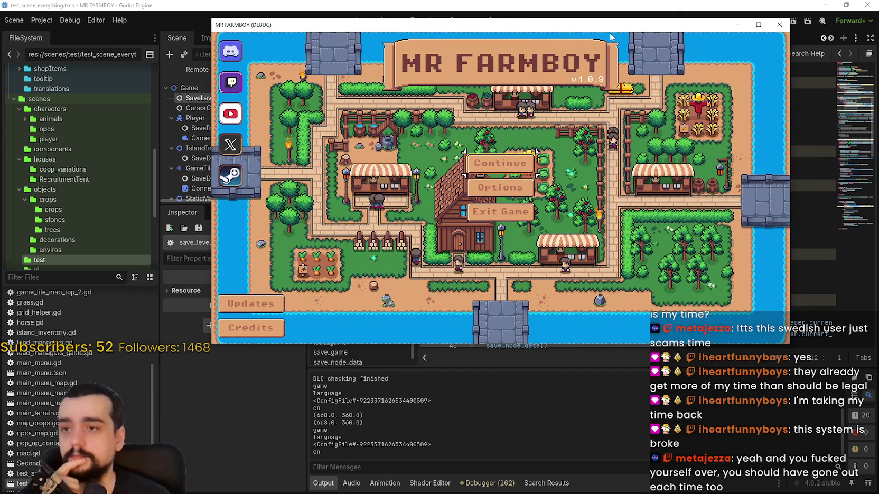
pyautogui.moveTo(664, 35); pyautogui.dragTo(666, 25)
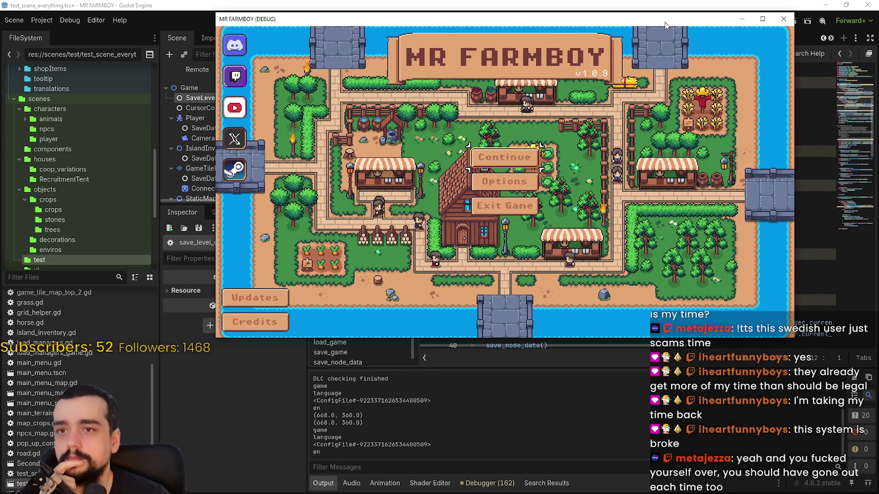
pyautogui.click(535, 162)
pyautogui.scroll(-6, 504, 207)
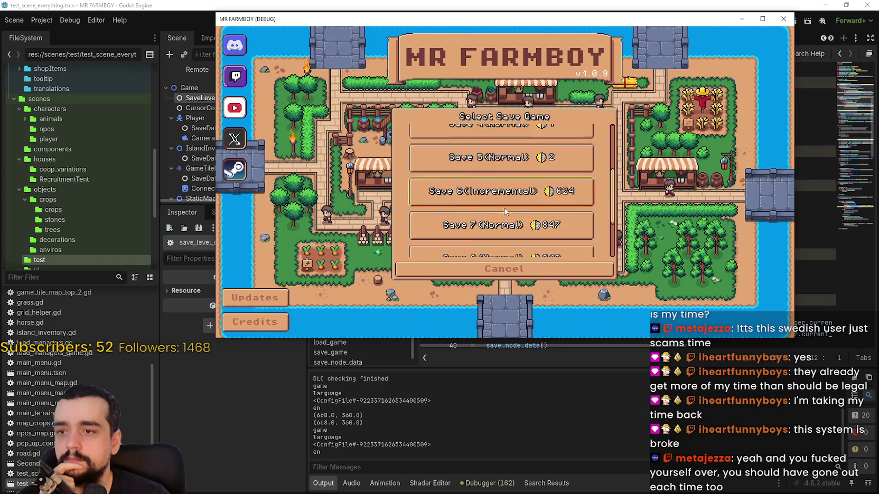
pyautogui.click(477, 249)
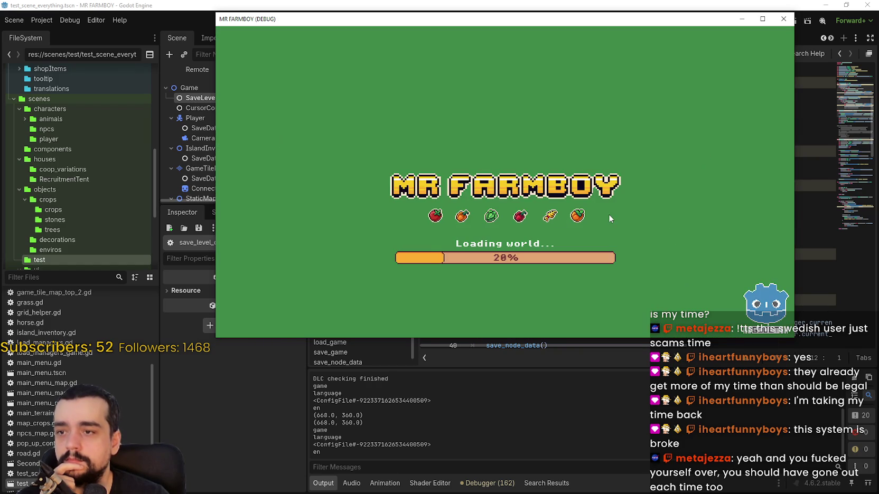
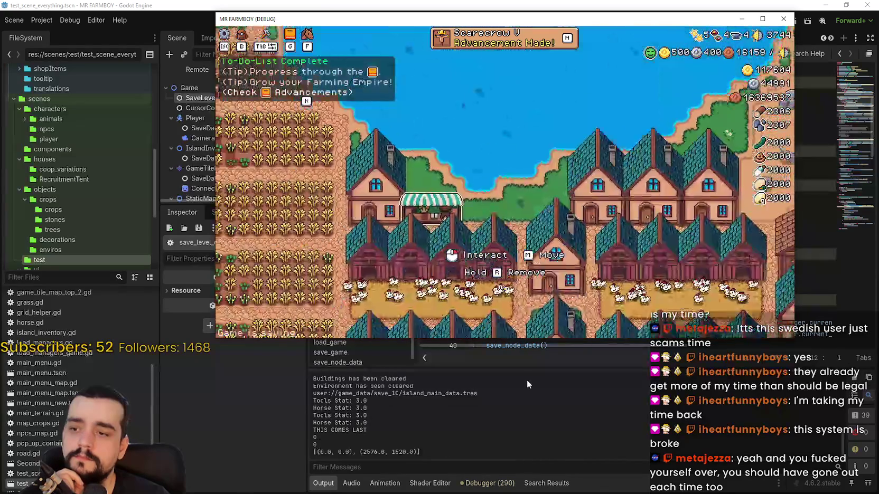
# Step: Maximize the Mr Farmboy debug game window to fill the screen
pyautogui.scroll(-3, 542, 177)
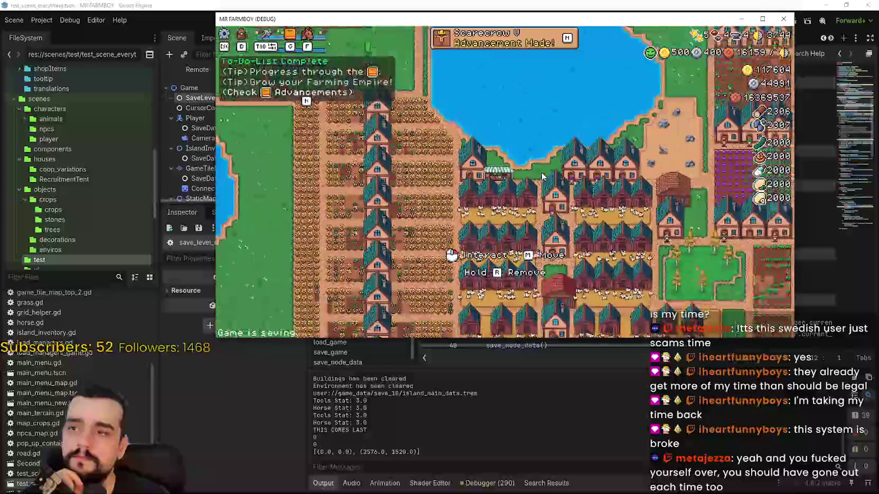
pyautogui.moveTo(735, 35)
pyautogui.click(761, 18)
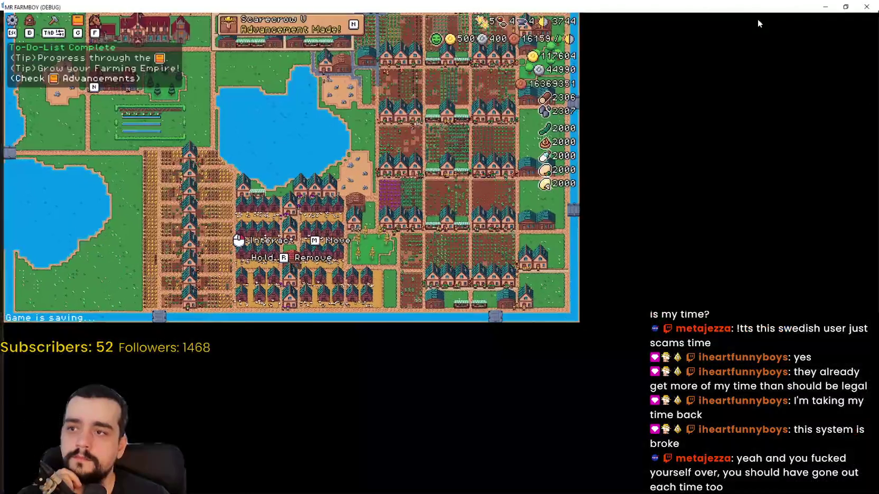
# Step: Open and close the Advancements overview, then zoom in on the houses and chicken coops
pyautogui.press('n')
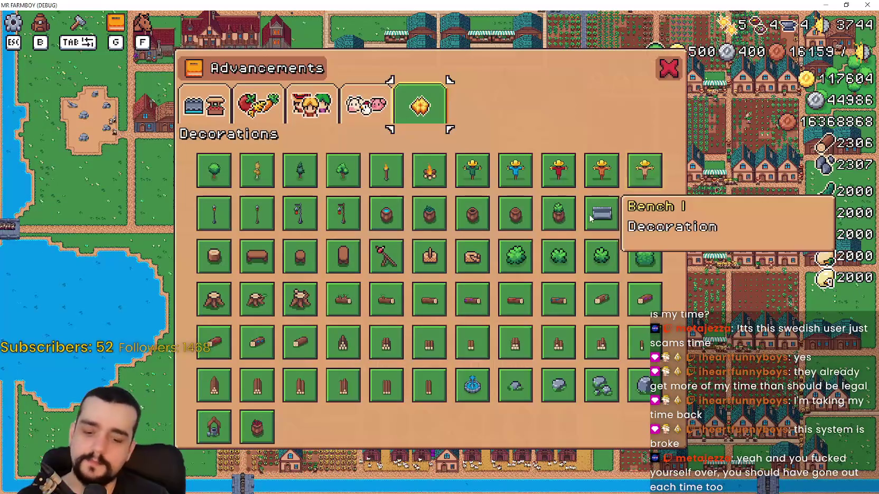
pyautogui.click(666, 76)
pyautogui.scroll(5, 525, 303)
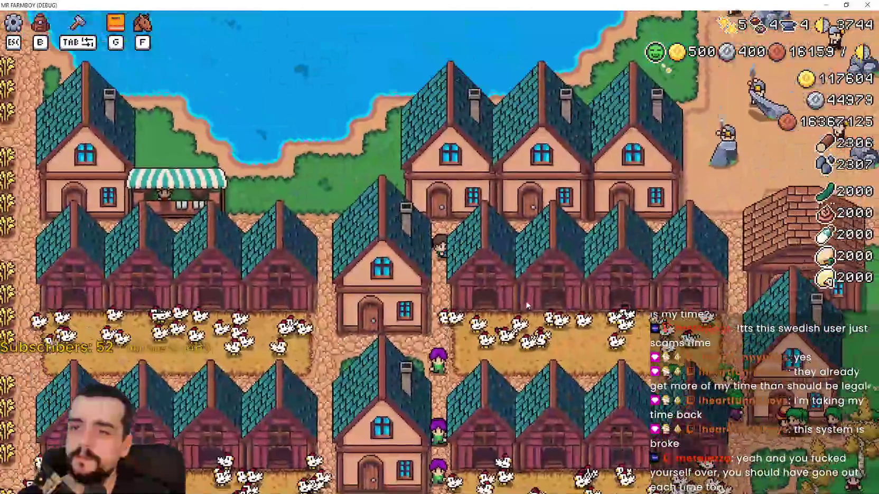
# Step: Ride the horse into the crop field, past the market stalls, and down toward the pond
pyautogui.press('d')
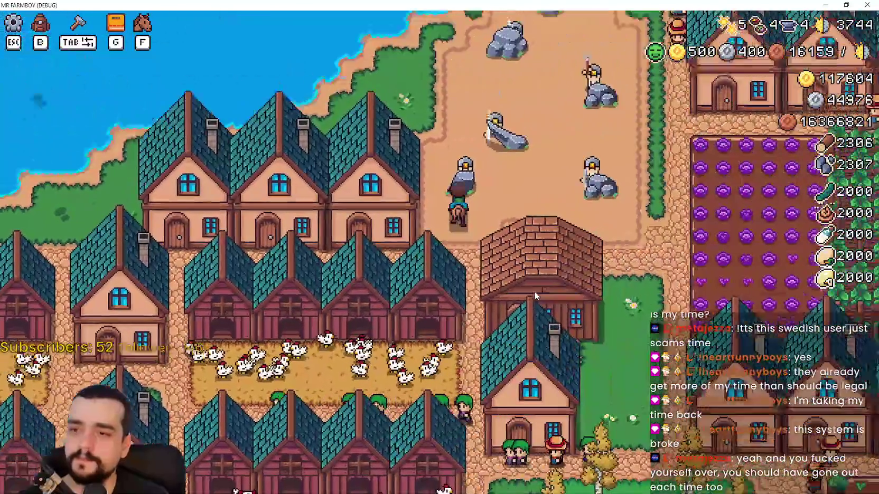
pyautogui.scroll(-6, 535, 295)
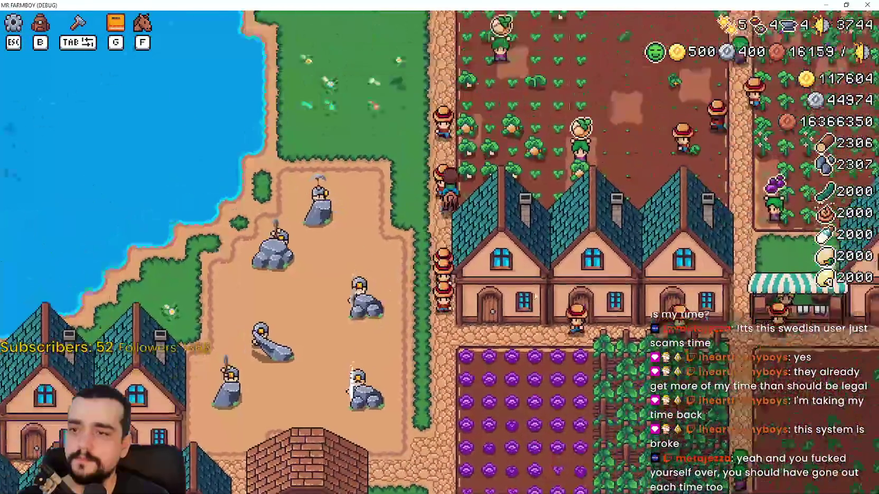
pyautogui.scroll(6, 534, 295)
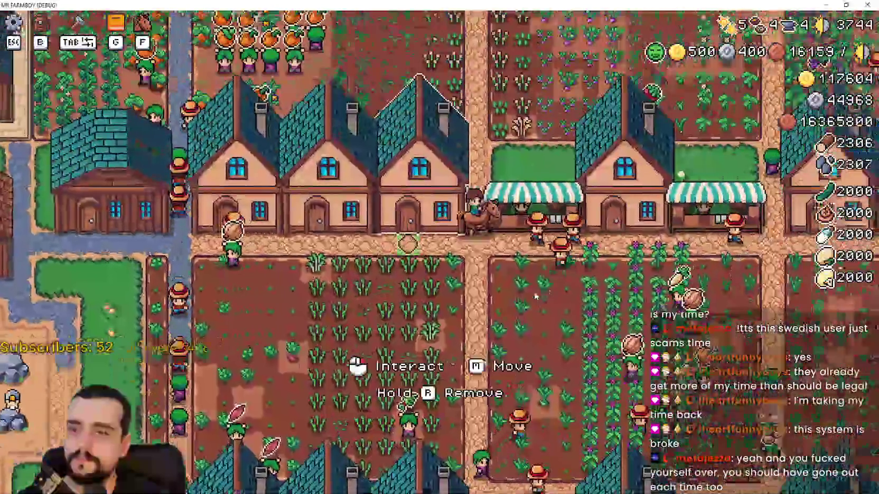
pyautogui.press('w')
pyautogui.press('d')
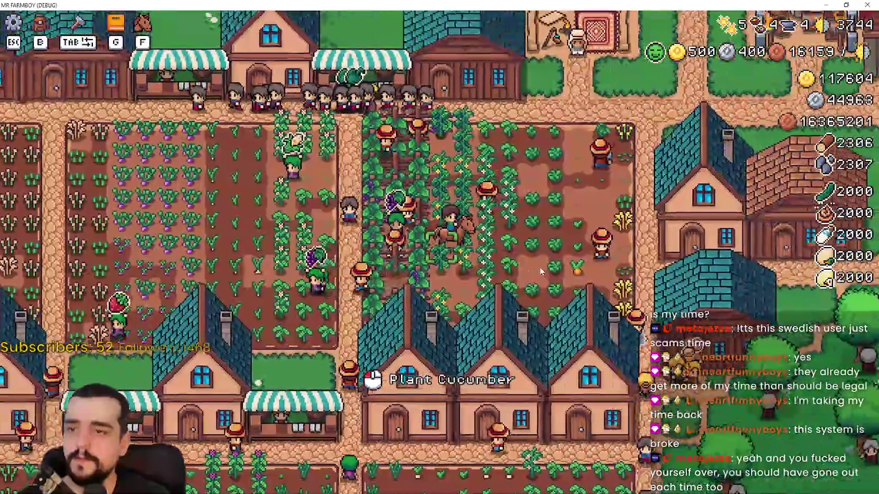
pyautogui.press('w')
pyautogui.press('a')
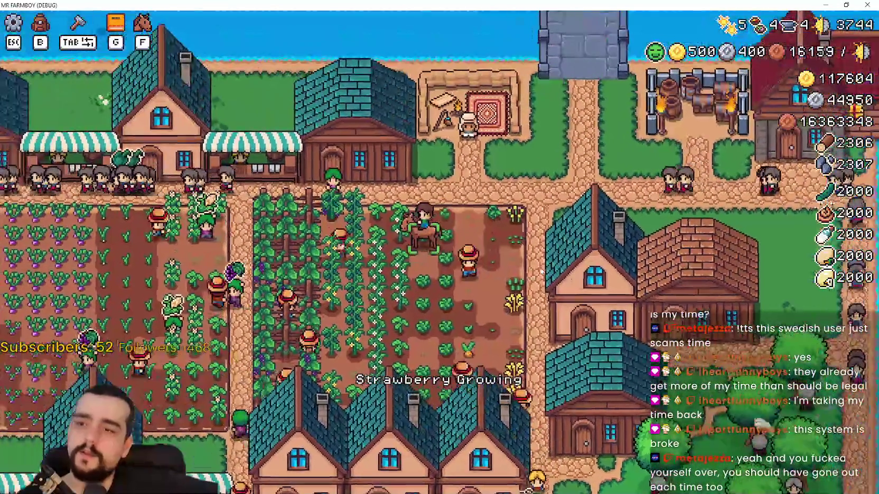
pyautogui.press('a')
pyautogui.press('s')
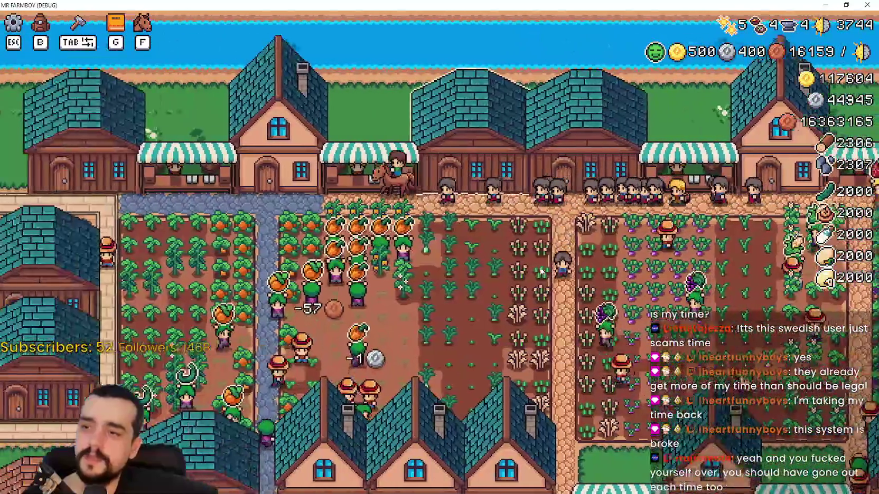
pyautogui.press('s')
pyautogui.press('a')
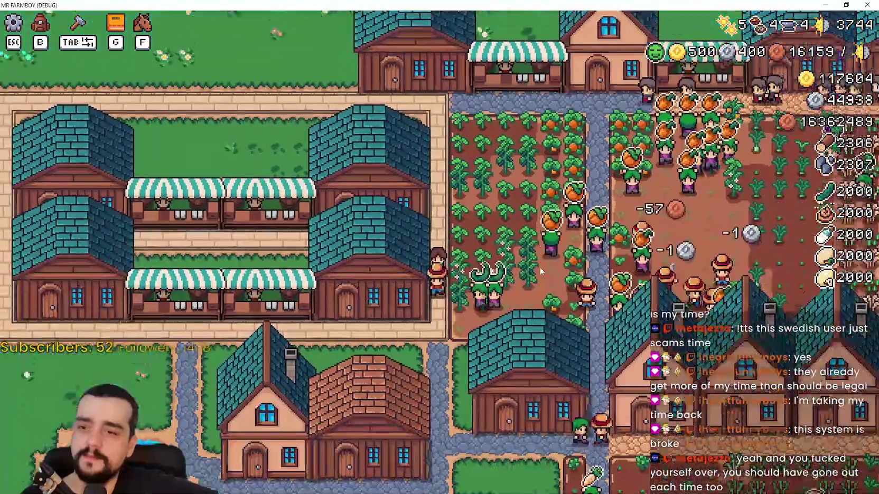
# Step: Ride past the houses and fields to the lakeside, then north into the shop row
pyautogui.press('d')
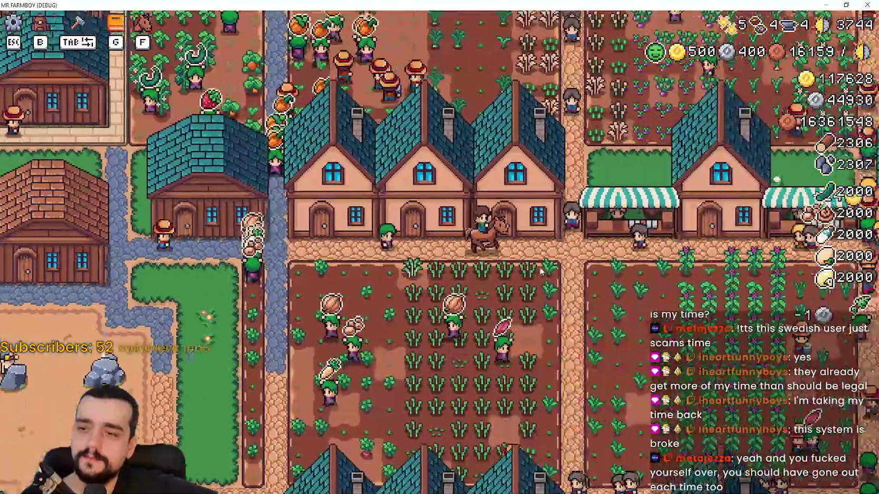
pyautogui.press('d')
pyautogui.press('w')
pyautogui.press('s')
pyautogui.press('w')
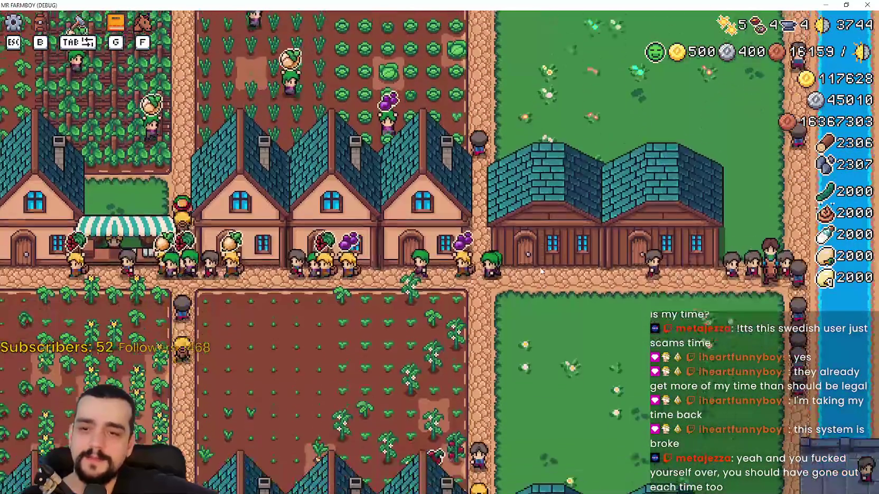
pyautogui.press('a')
pyautogui.press('a')
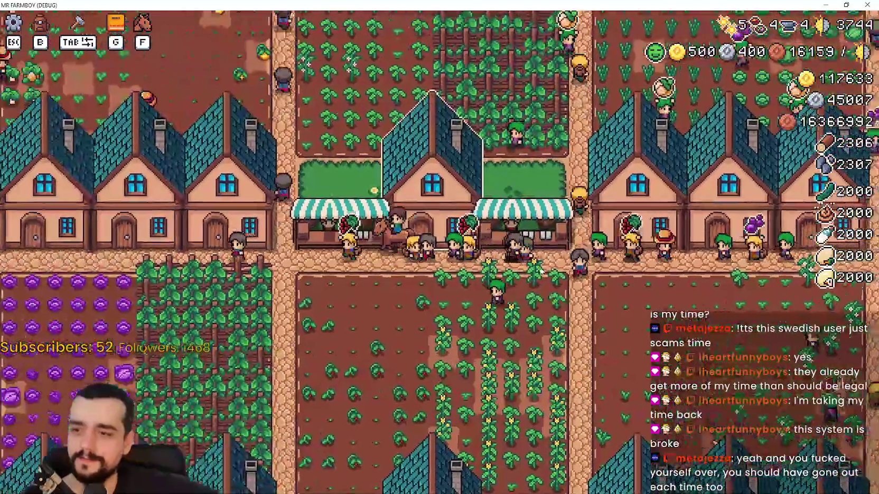
pyautogui.press('a')
pyautogui.press('w')
pyautogui.press('s')
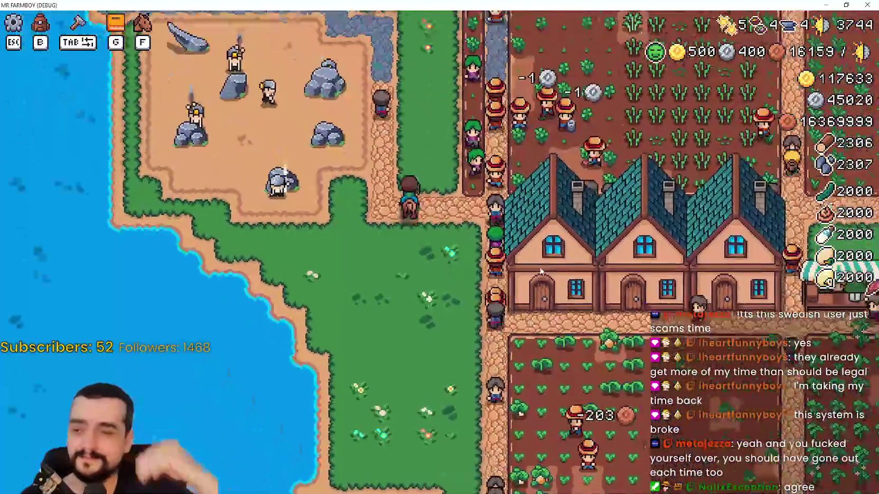
pyautogui.press('w')
pyautogui.press('a')
pyautogui.press('w')
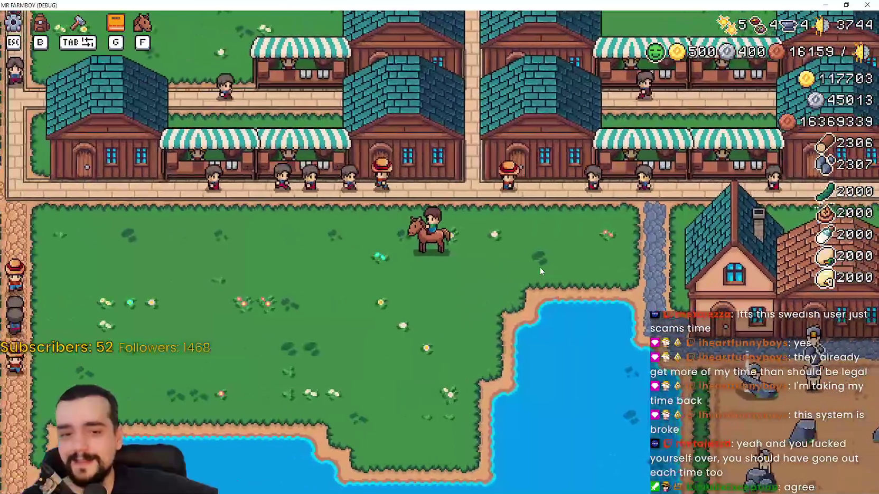
# Step: Ride through the crop fields north to the river bridge, stopping at the carpet stall
pyautogui.press('d')
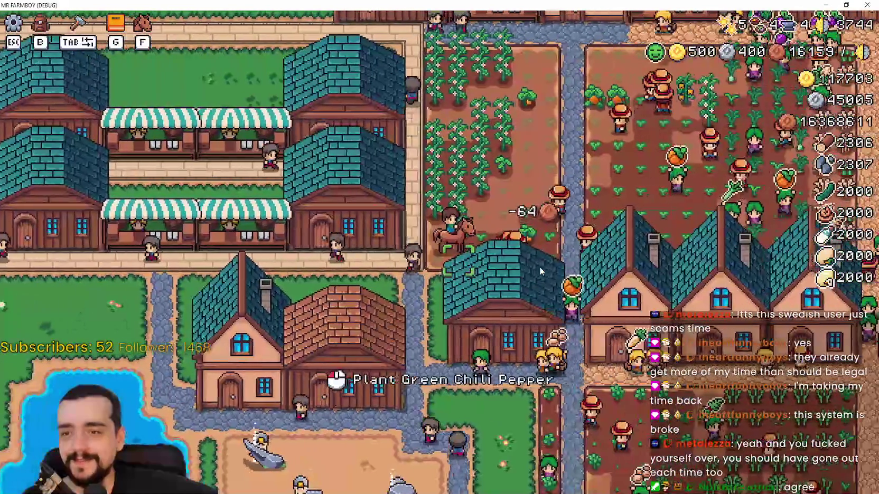
pyautogui.press('d')
pyautogui.press('w')
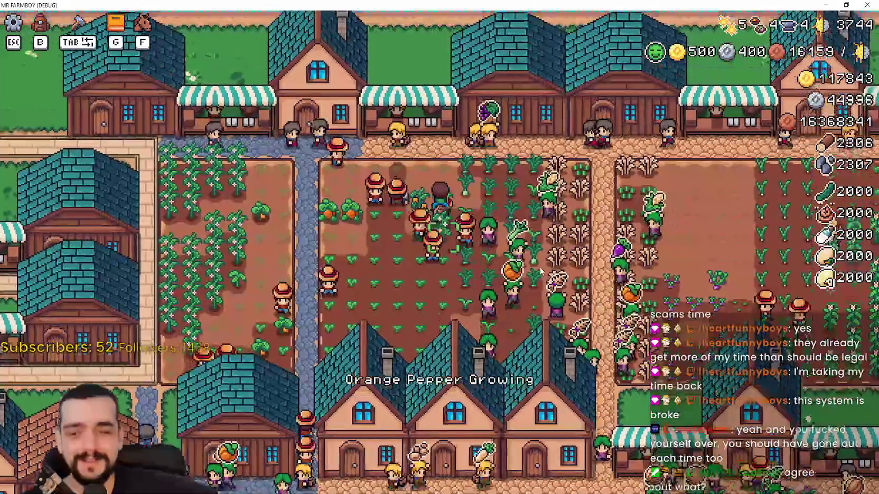
pyautogui.press('s')
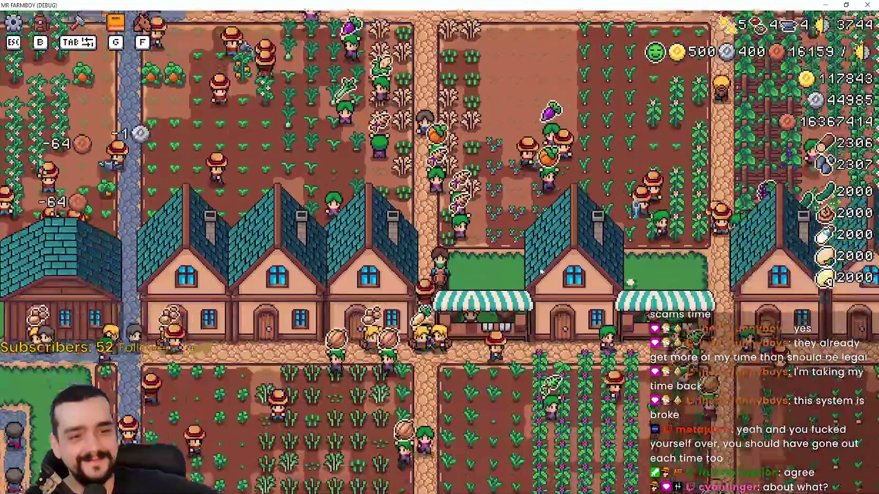
pyautogui.press('s')
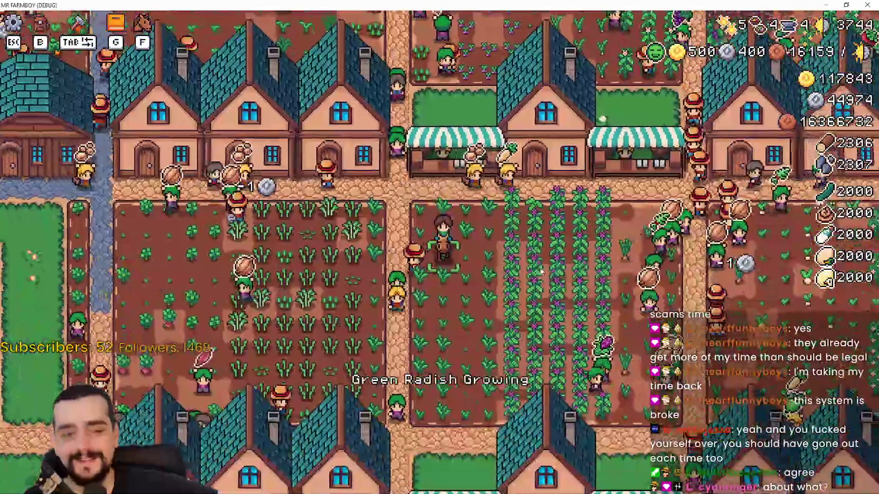
pyautogui.press('d')
pyautogui.press('d')
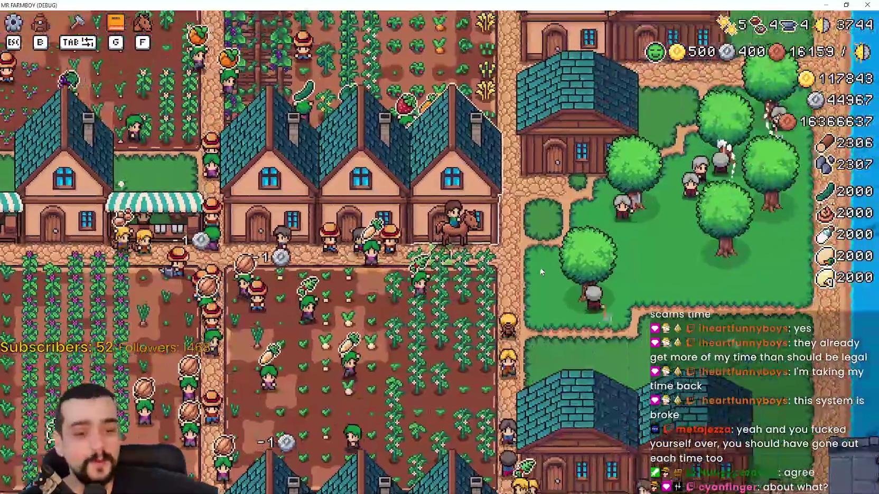
pyautogui.press('w')
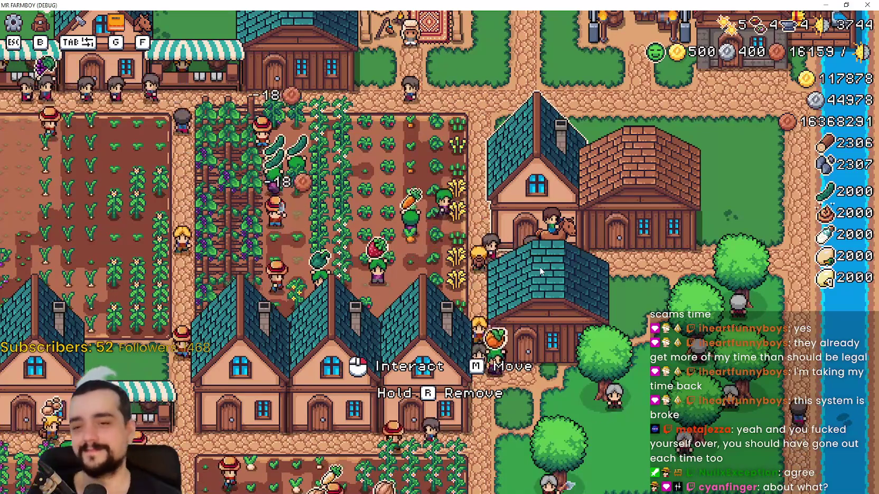
pyautogui.press('w')
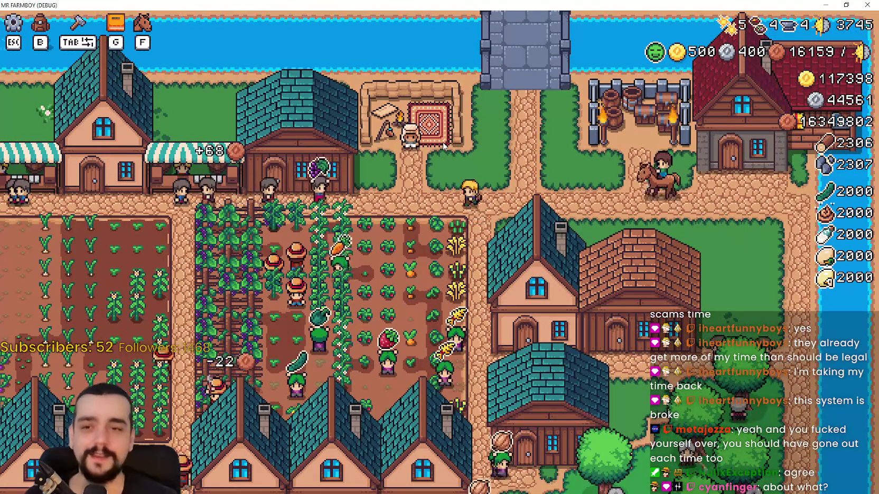
pyautogui.press('a')
pyautogui.scroll(2, 263, 168)
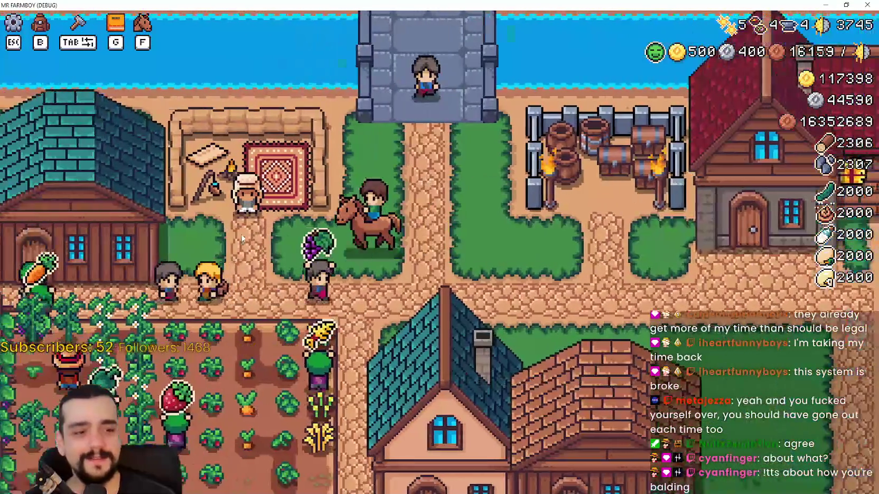
# Step: Ride west past the market stalls onto the stone path, then loop back along the house street
pyautogui.press('s')
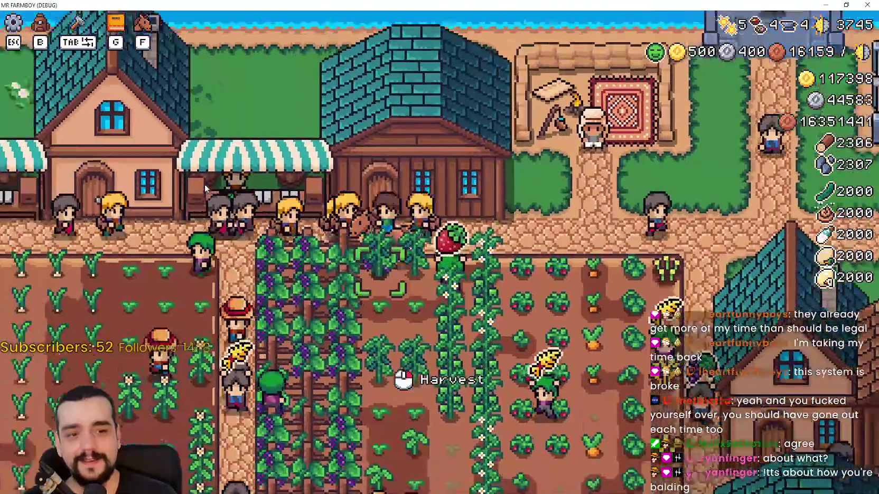
pyautogui.press('a')
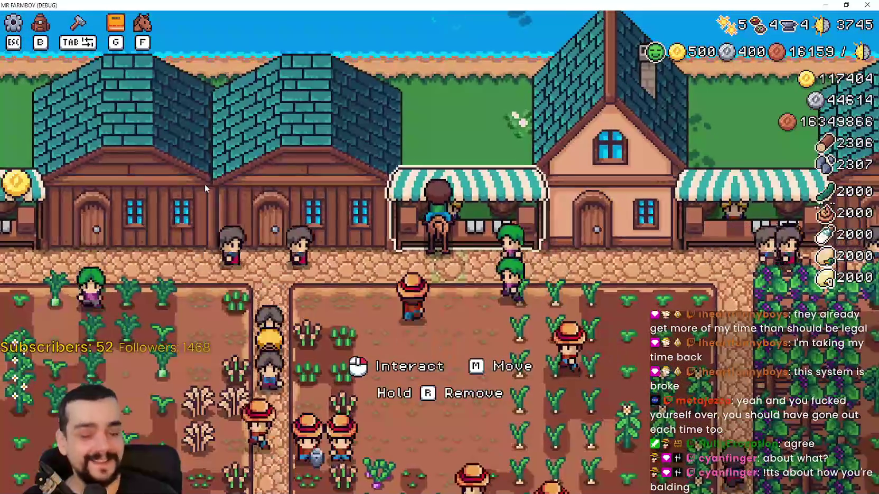
pyautogui.press('s')
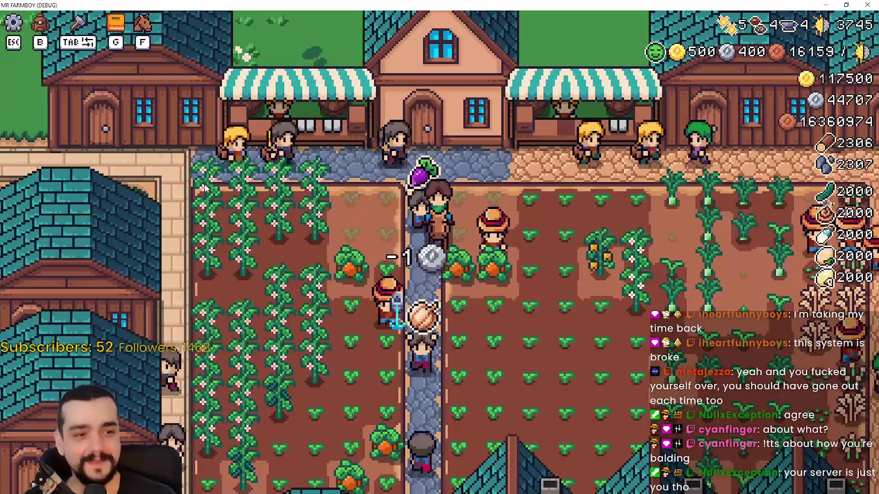
pyautogui.press('w')
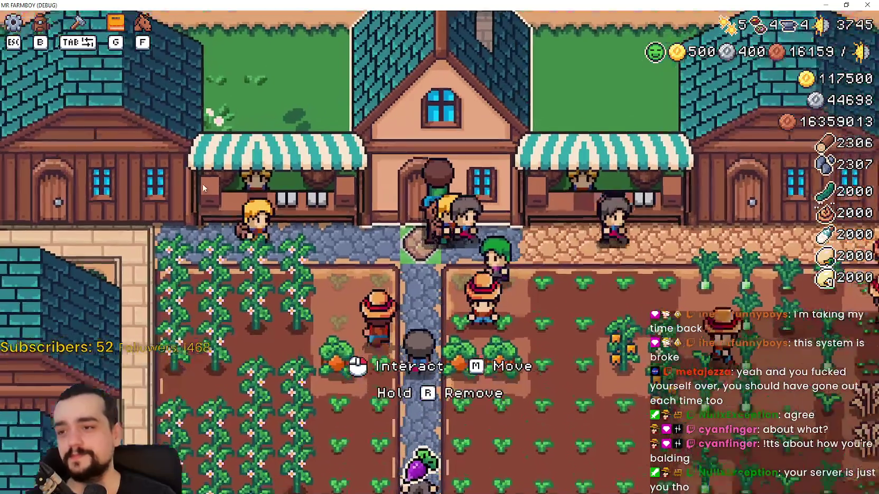
pyautogui.press('d')
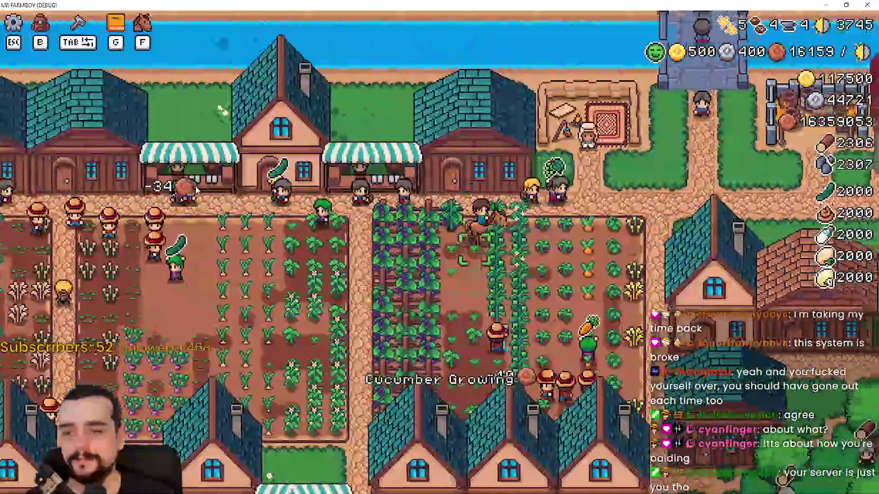
pyautogui.press('s')
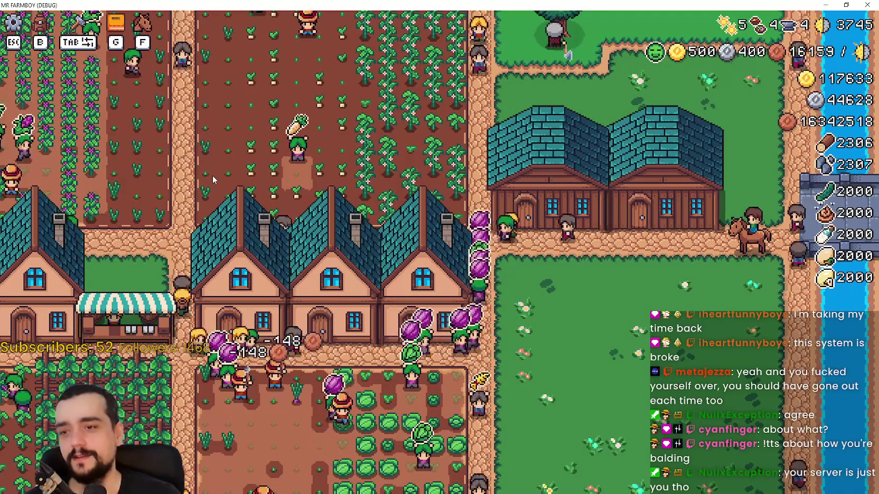
pyautogui.press('a')
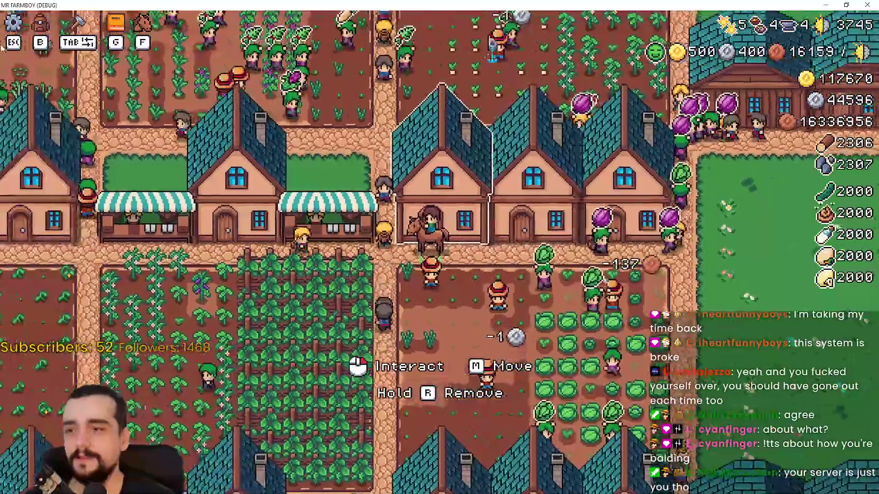
pyautogui.press('a')
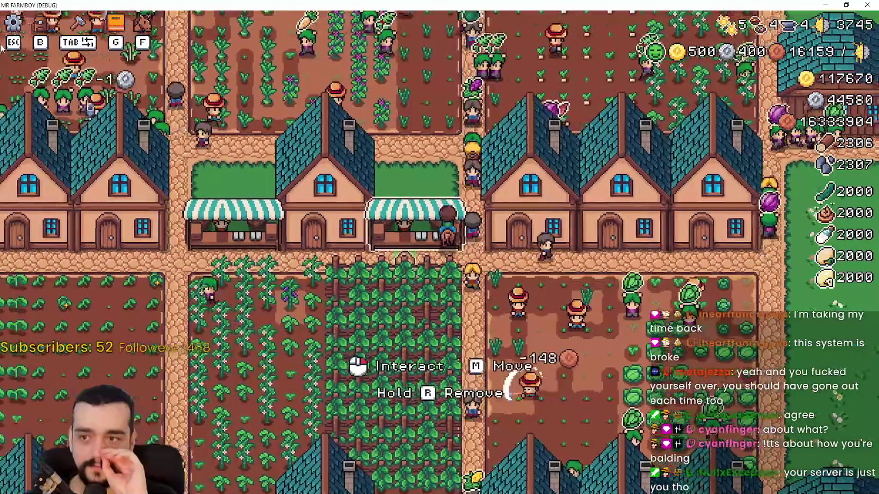
pyautogui.press('w')
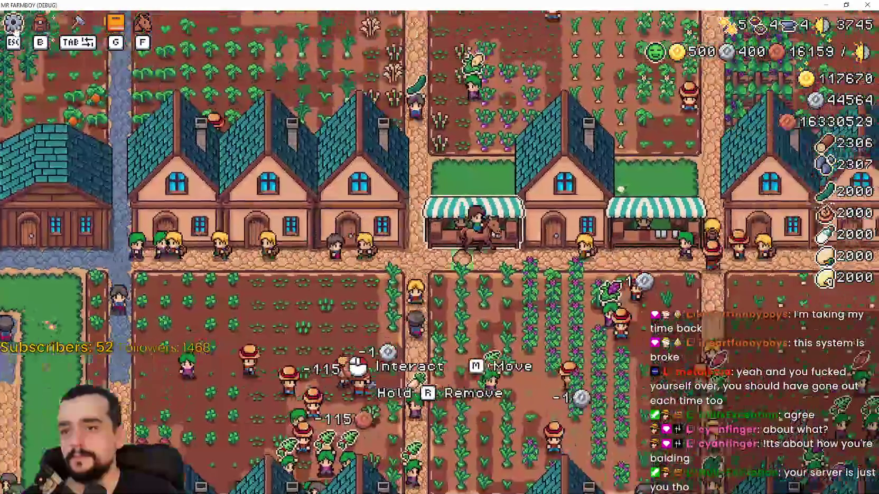
# Step: Ride by the water and lake, east past the stalls, into the grape and pepper fields
pyautogui.scroll(-3, 14, 29)
pyautogui.press('w')
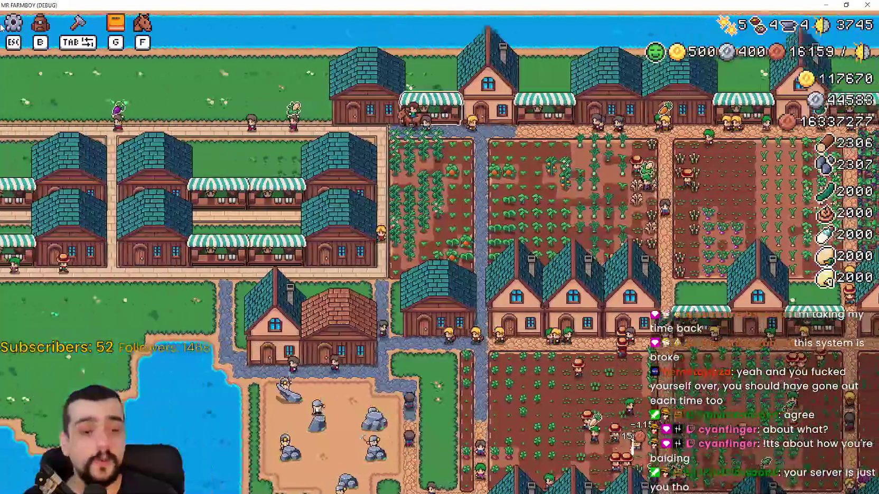
pyautogui.press('a')
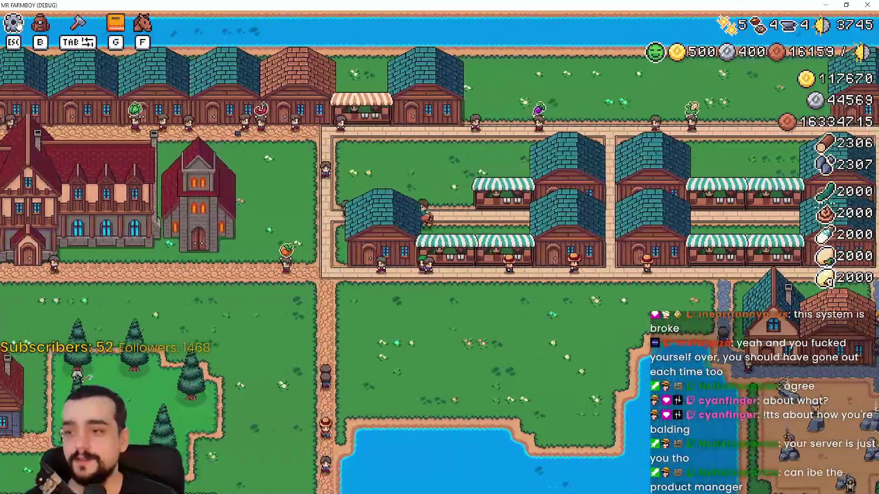
pyautogui.press('a')
pyautogui.press('s')
pyautogui.press('d')
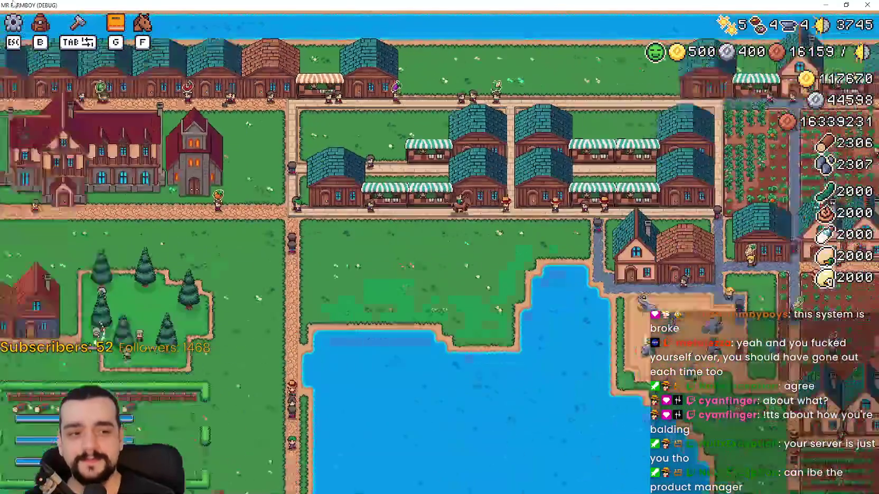
pyautogui.press('d')
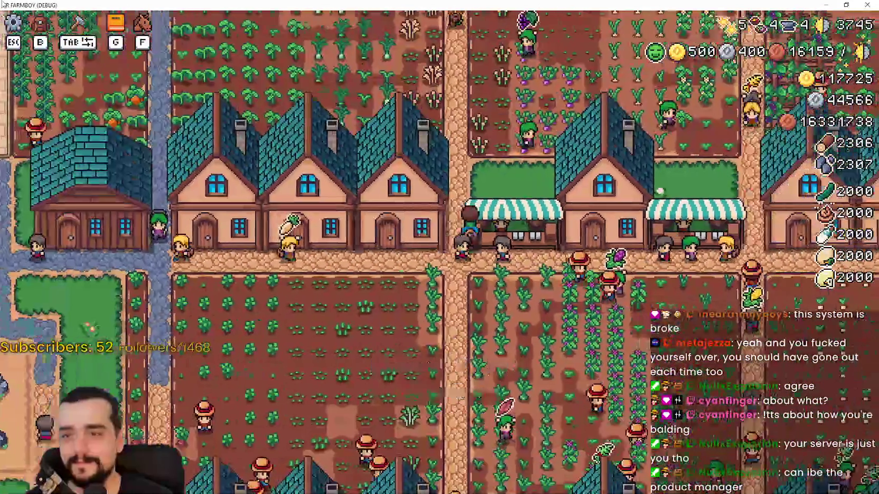
pyautogui.press('d')
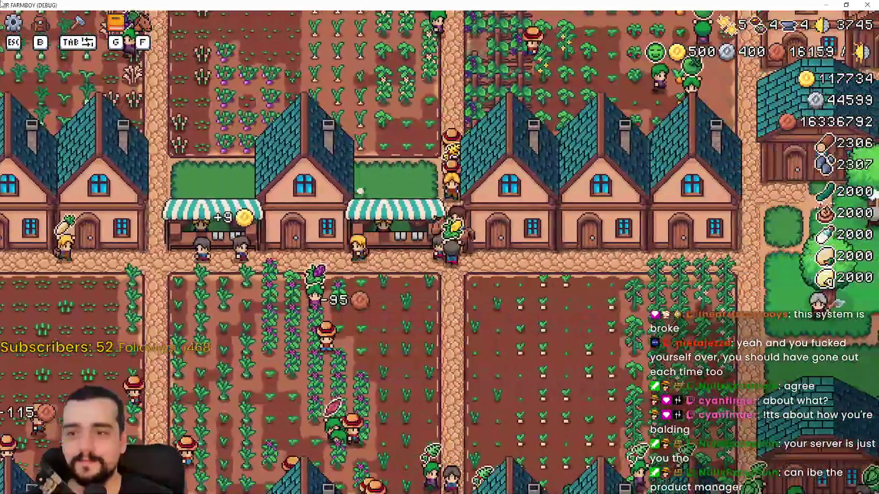
pyautogui.press('w')
pyautogui.press('d')
pyautogui.press('w')
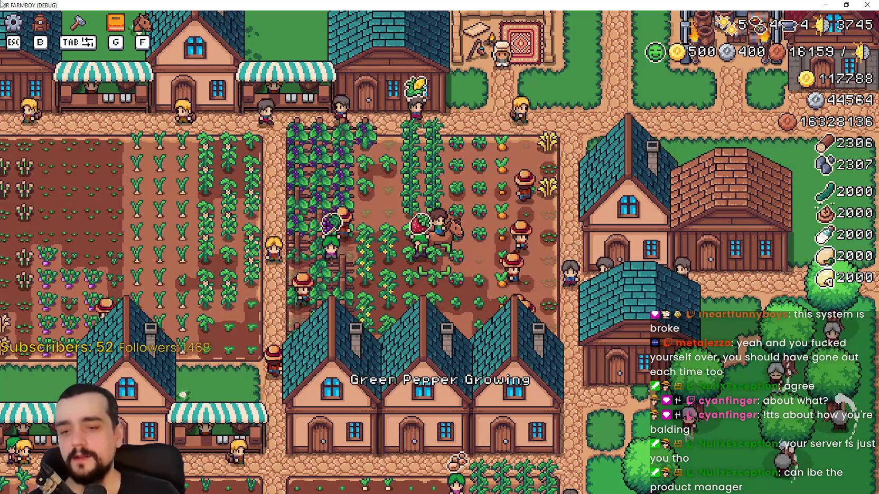
# Step: Zoom far out over the whole town and back in, shifting left to the market street
pyautogui.scroll(-3, 525, 285)
pyautogui.scroll(3, 524, 285)
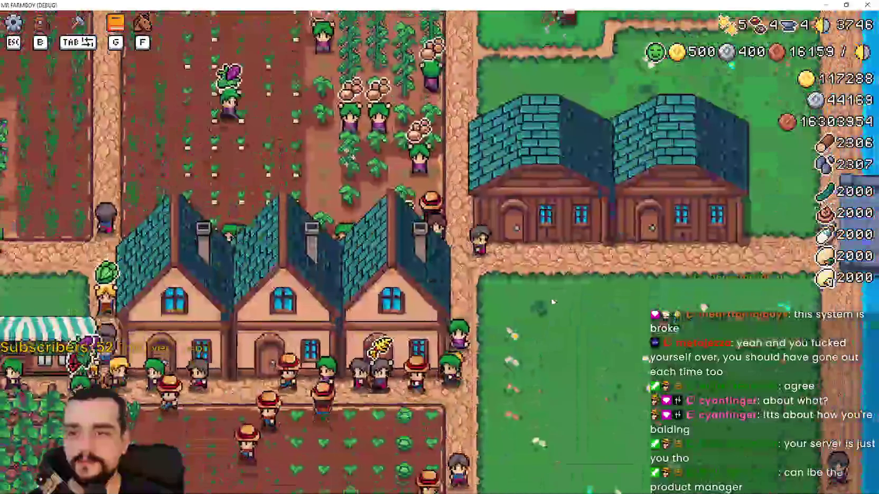
pyautogui.scroll(-2, 551, 297)
pyautogui.scroll(-3, 553, 301)
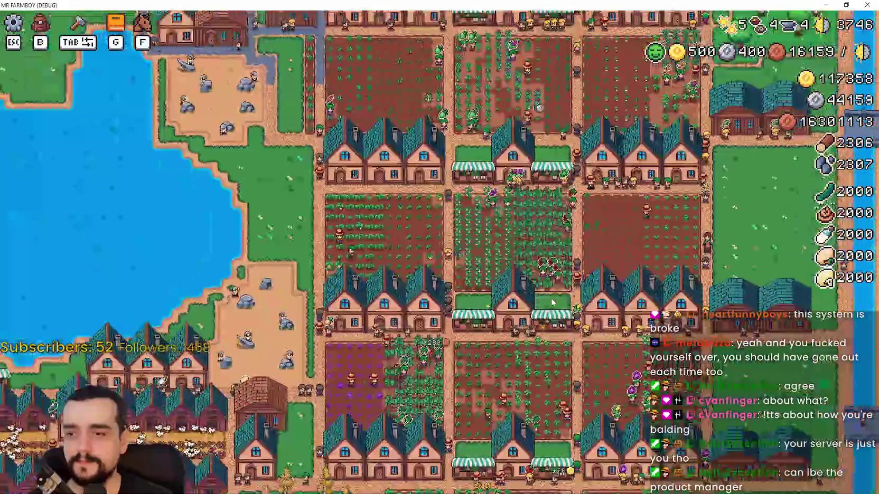
pyautogui.scroll(3, 552, 299)
pyautogui.scroll(1, 550, 296)
pyautogui.scroll(-4, 550, 291)
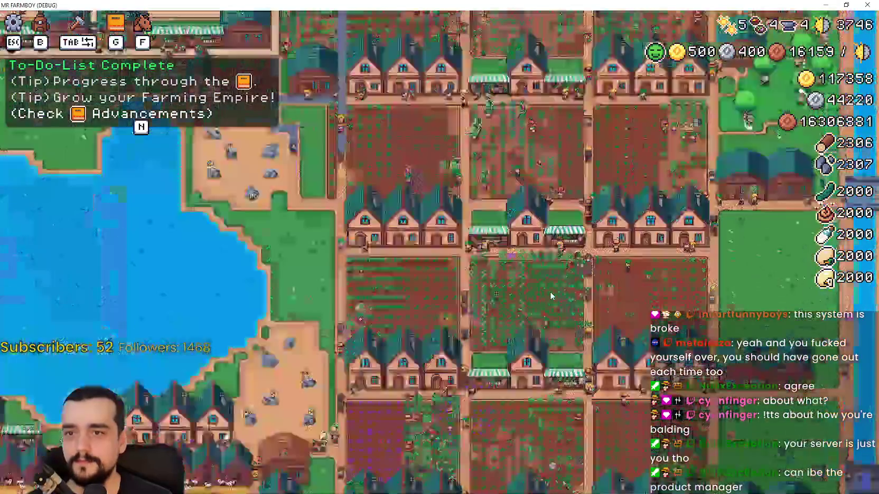
pyautogui.scroll(5, 548, 295)
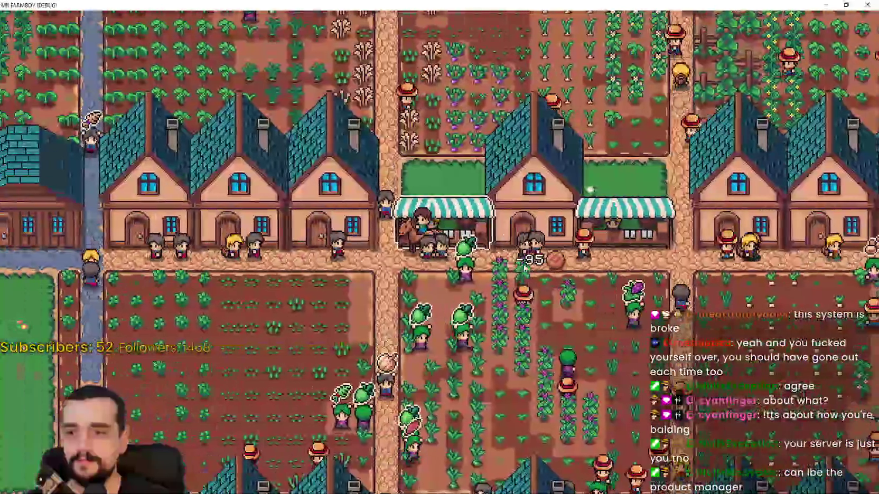
pyautogui.scroll(-2, 511, 254)
pyautogui.press('a')
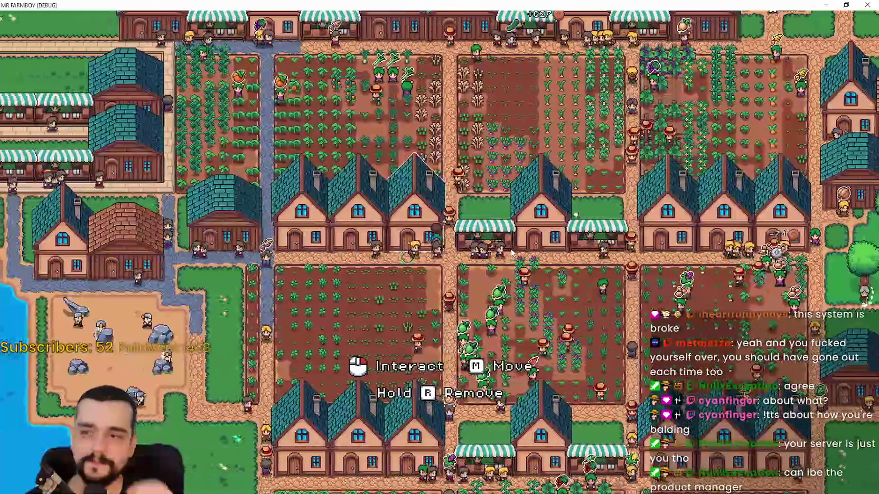
pyautogui.scroll(5, 511, 253)
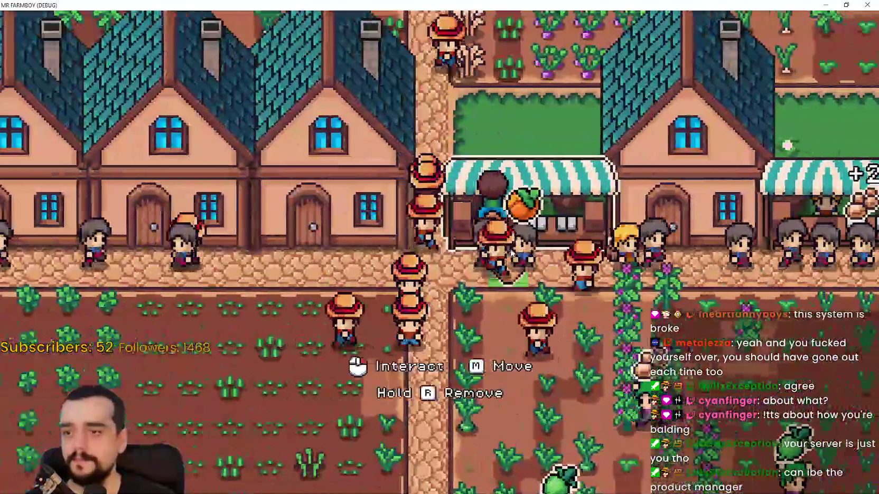
pyautogui.click(512, 254)
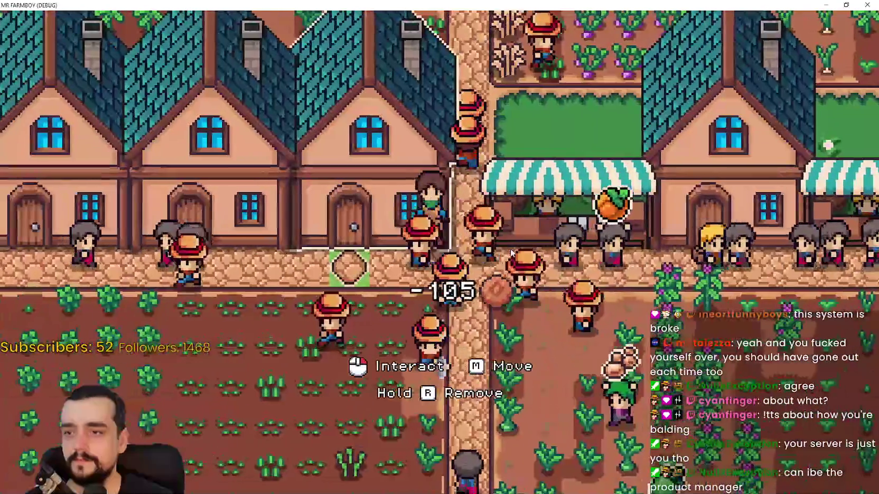
# Step: Ride back and forth around the shop front and circle the market
pyautogui.scroll(3, 467, 235)
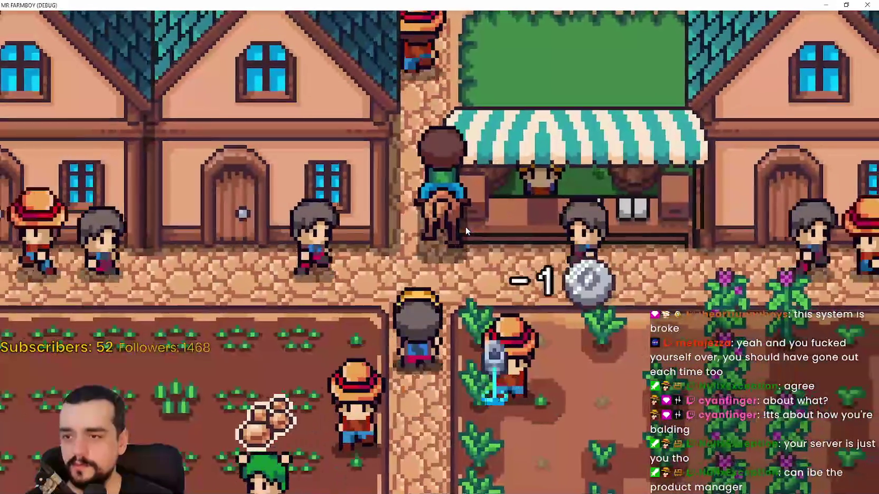
pyautogui.press('a')
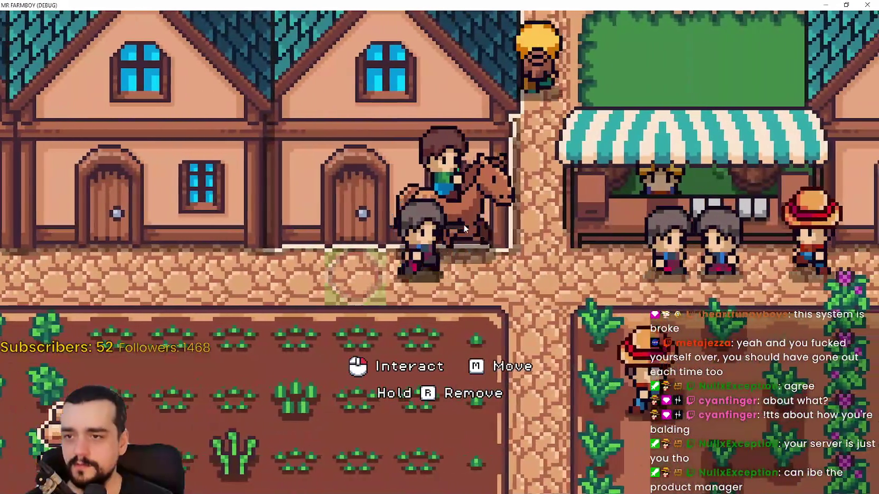
pyautogui.press('d')
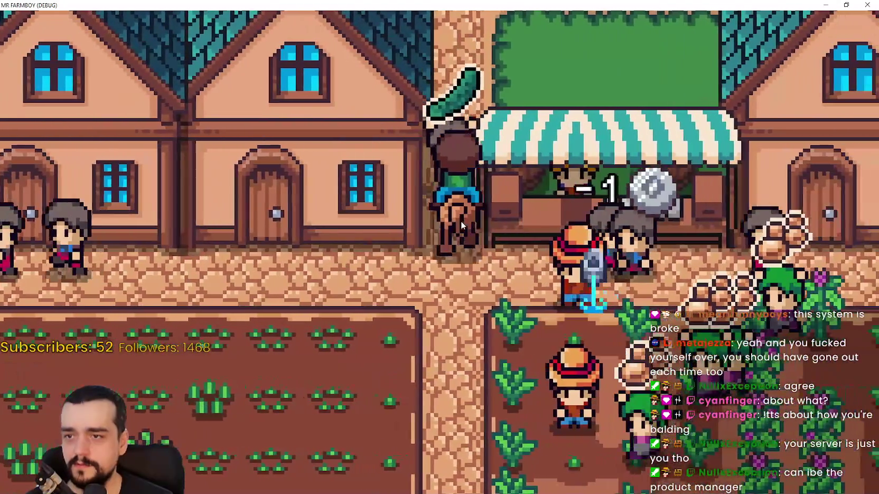
pyautogui.press('d')
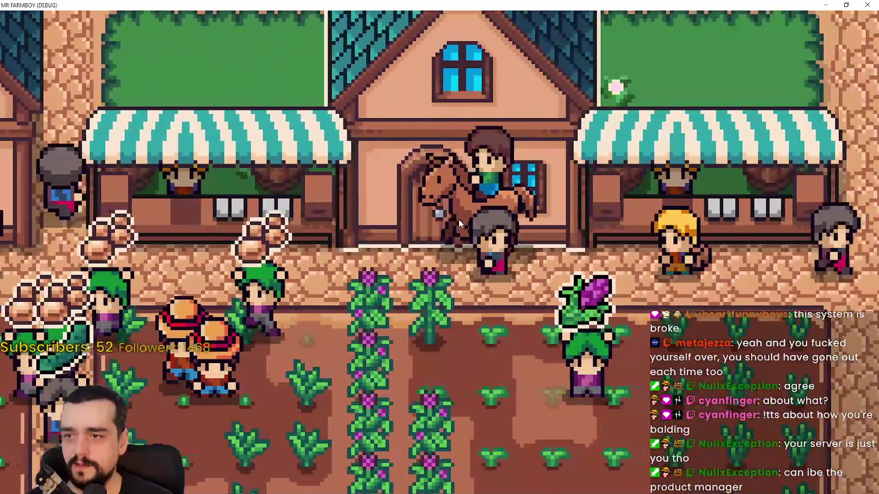
pyautogui.press('a')
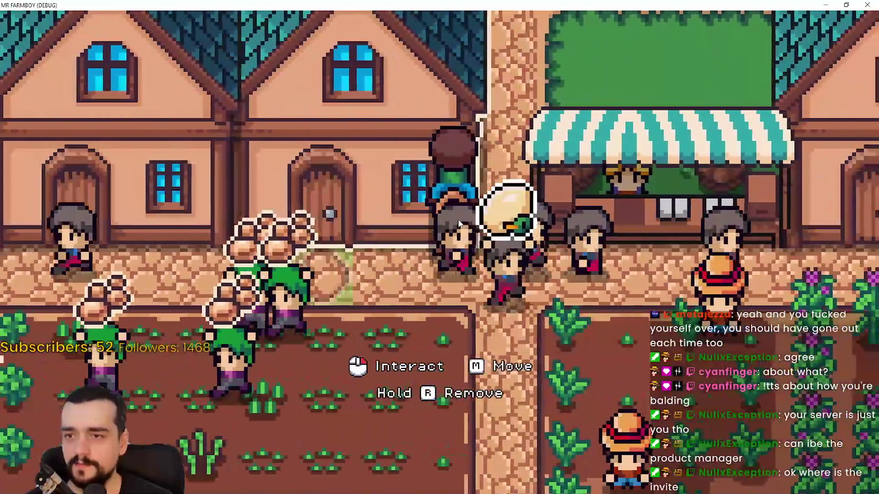
pyautogui.press('d')
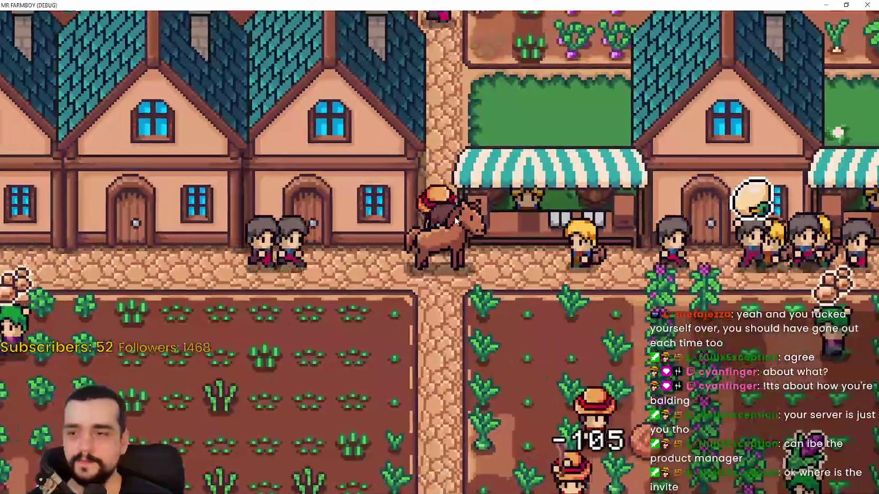
# Step: Walk on foot into the crop field, then ride north to the stalls by the water
pyautogui.press('w')
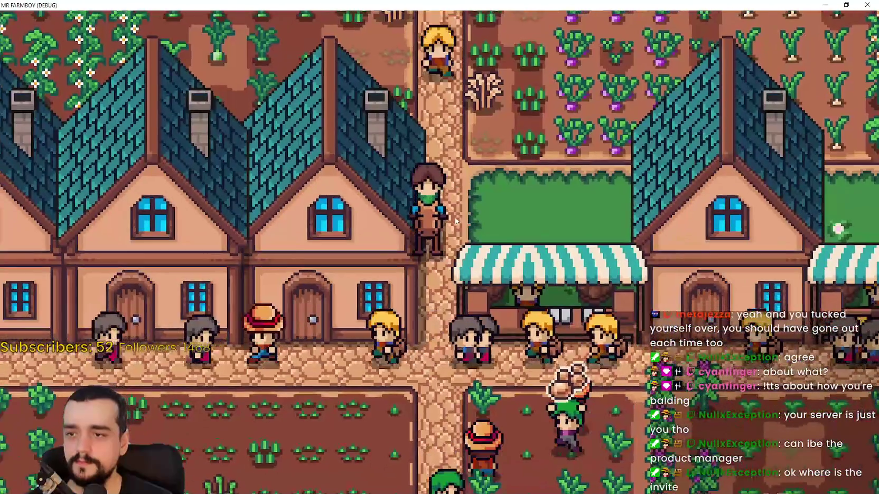
pyautogui.press('s')
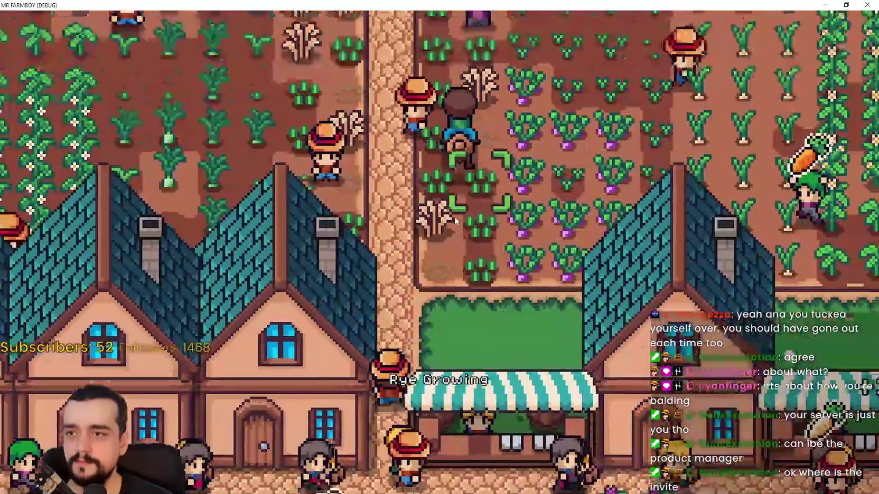
pyautogui.scroll(-5, 455, 221)
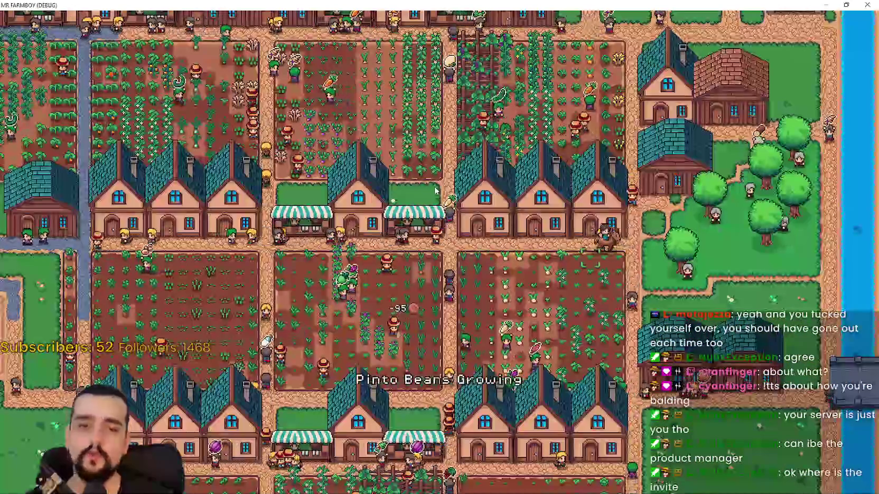
pyautogui.press('w')
pyautogui.scroll(5, 423, 190)
pyautogui.press('a')
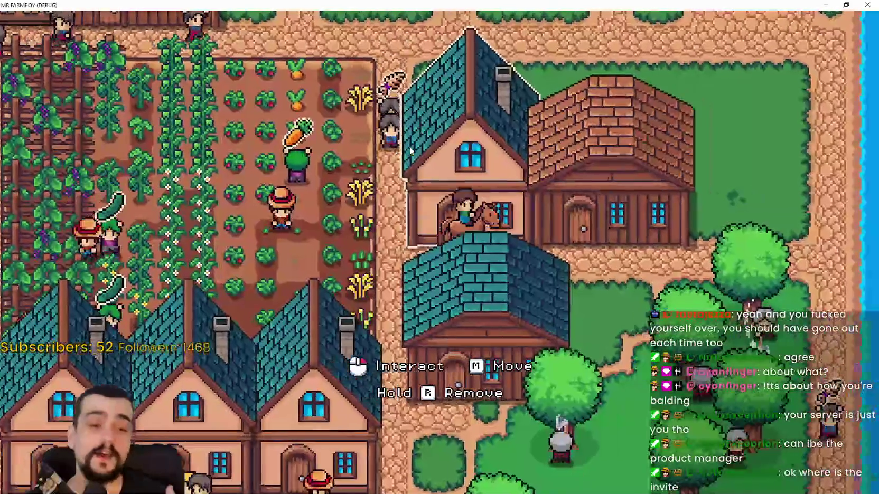
pyautogui.press('w')
pyautogui.scroll(-3, 409, 146)
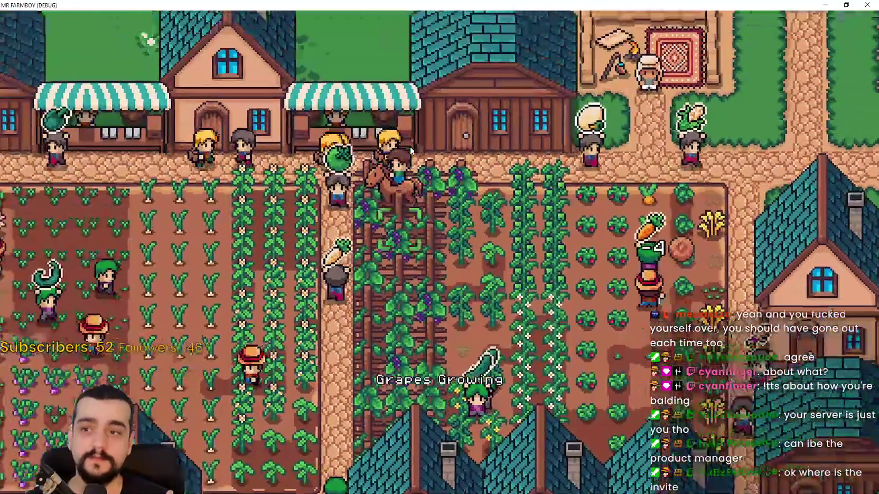
pyautogui.scroll(3, 409, 146)
# Step: Ride back and forth along the top path, dipping into the alley between stalls
pyautogui.press('a')
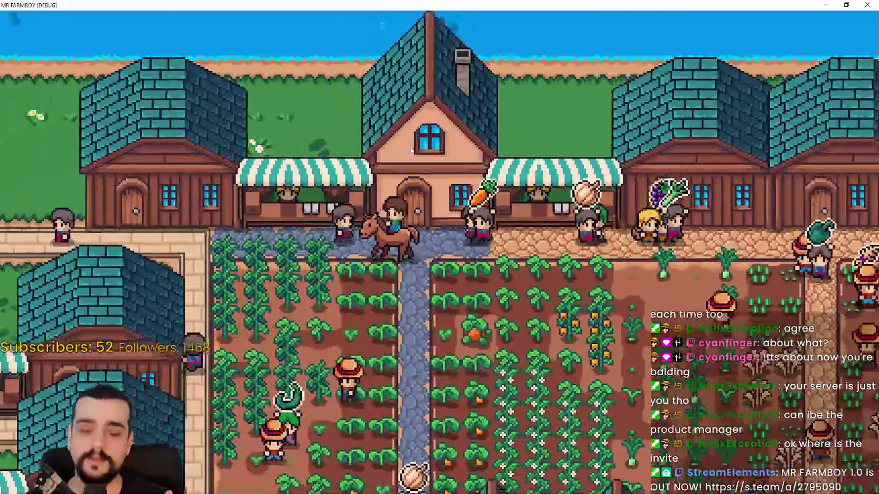
pyautogui.press('d')
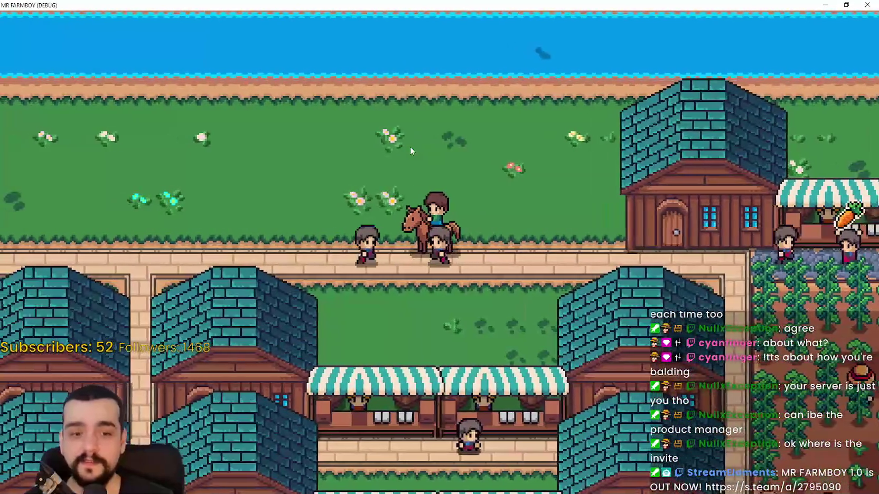
pyautogui.press('s')
pyautogui.press('w')
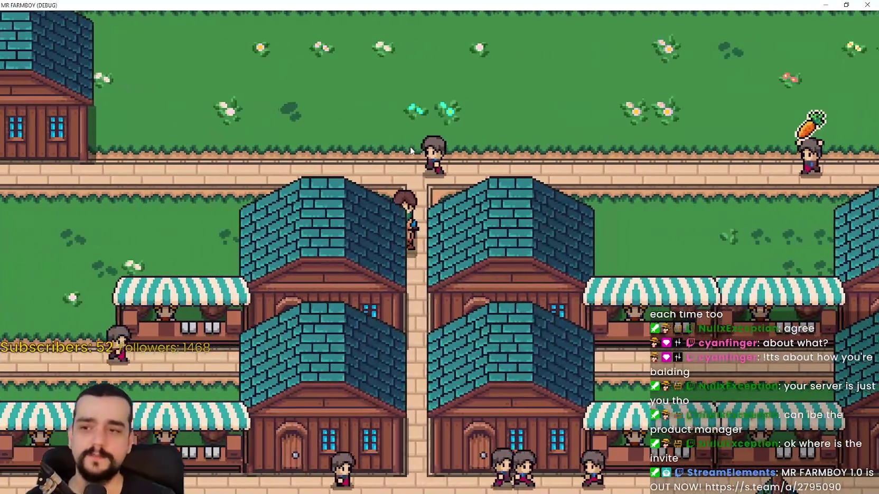
pyautogui.press('a')
pyautogui.press('d')
pyautogui.press('a')
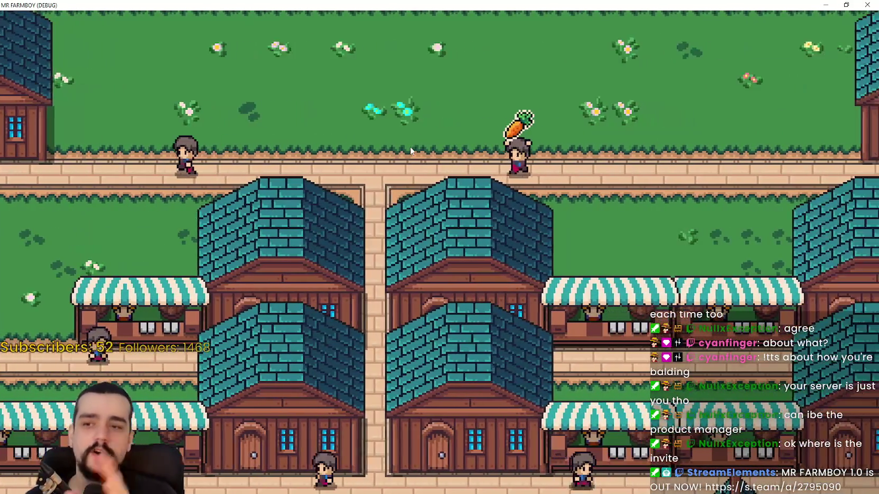
pyautogui.press('d')
pyautogui.press('a')
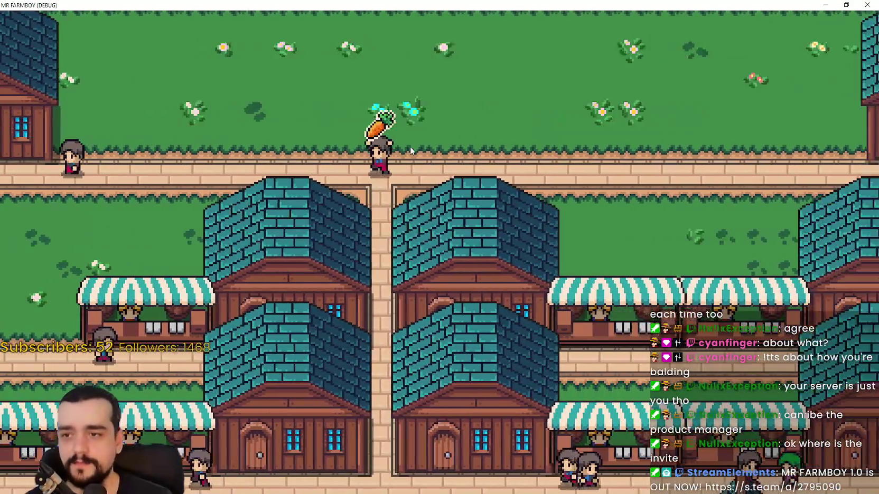
pyautogui.press('a')
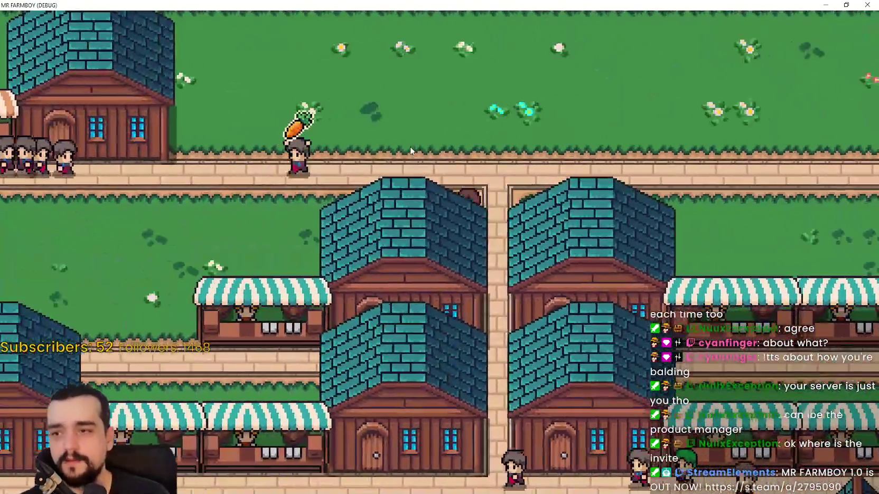
# Step: Ride down the alley, around the block to the top road, then south past the pond
pyautogui.press('s')
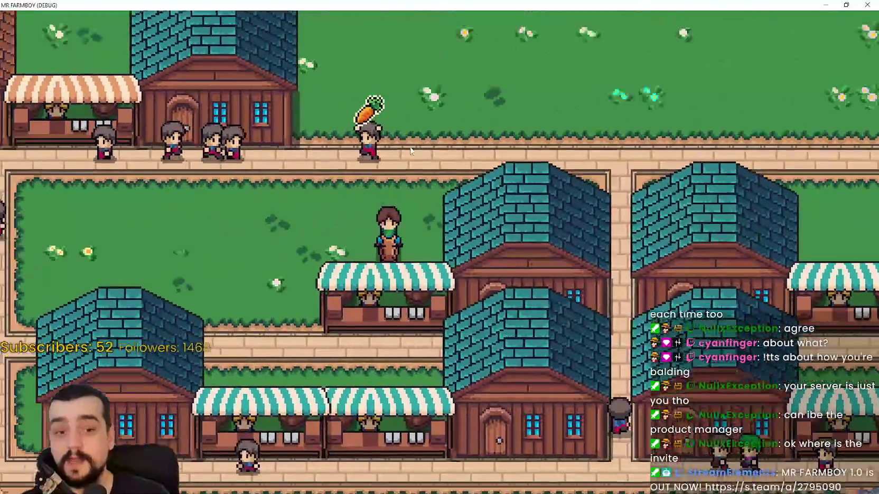
pyautogui.press('d')
pyautogui.press('w')
pyautogui.press('a')
pyautogui.press('w')
pyautogui.press('a')
pyautogui.press('s')
pyautogui.press('s')
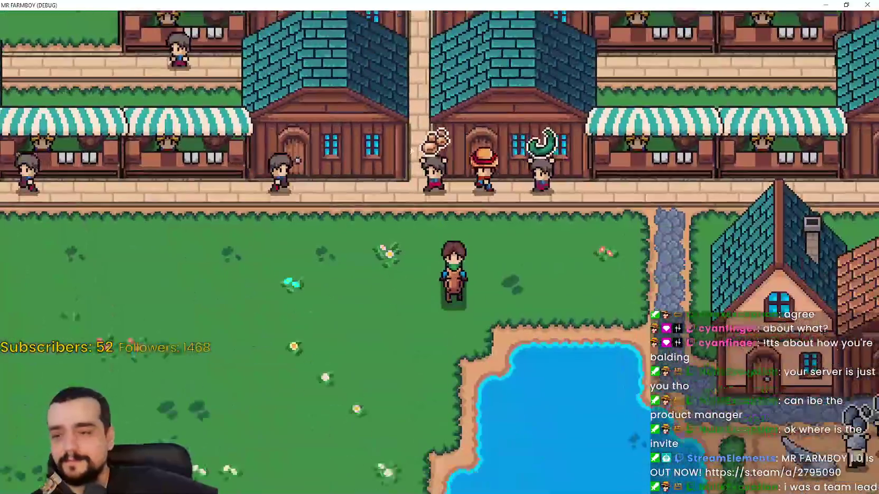
# Step: Ride east into the upper farm field, past the houses and tree grove, then along the stalls
pyautogui.press('d')
pyautogui.press('s')
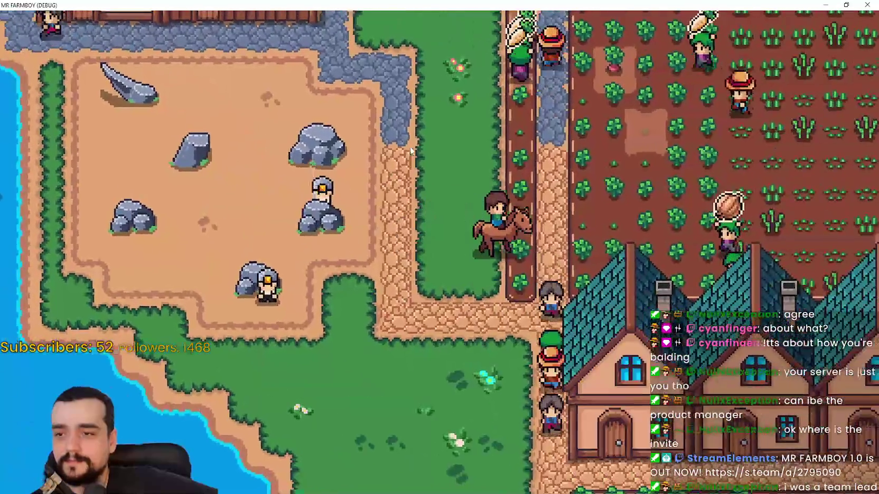
pyautogui.press('d')
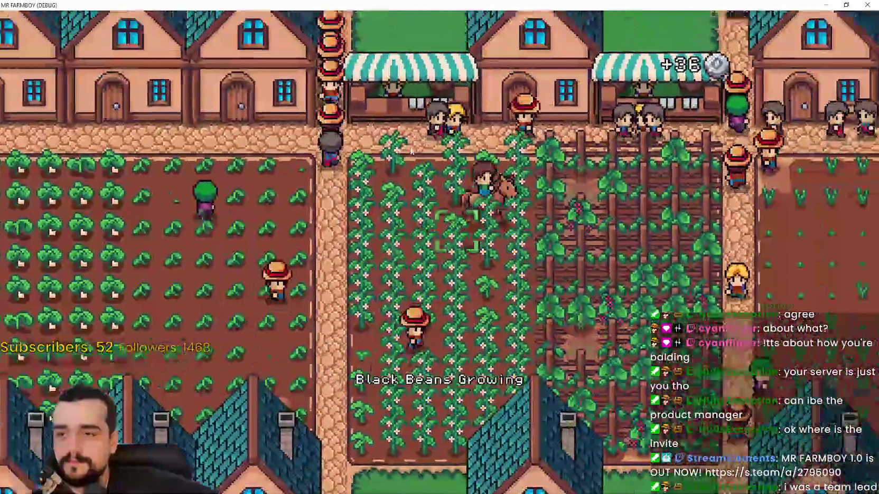
pyautogui.press('w')
pyautogui.press('s')
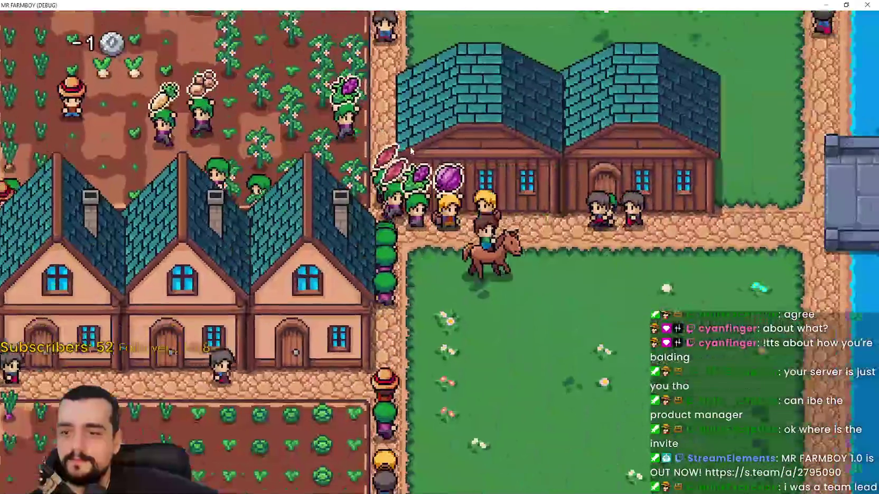
pyautogui.press('w')
pyautogui.press('w')
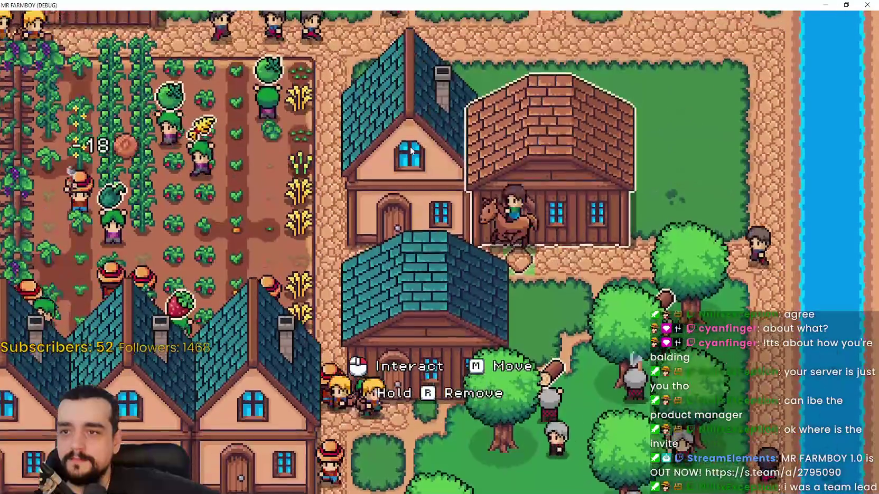
pyautogui.press('a')
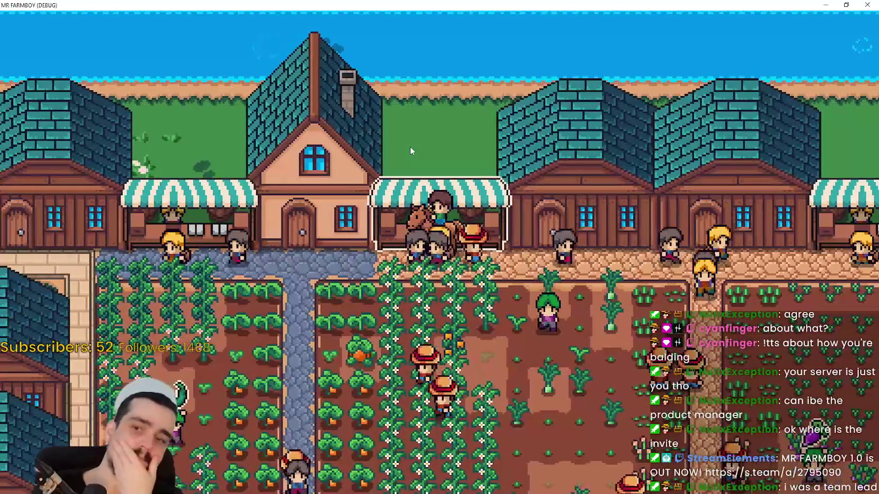
# Step: Ride south through the bean fields to the river grass, then pause the game
pyautogui.press('s')
pyautogui.press('a')
pyautogui.press('s')
pyautogui.press('s')
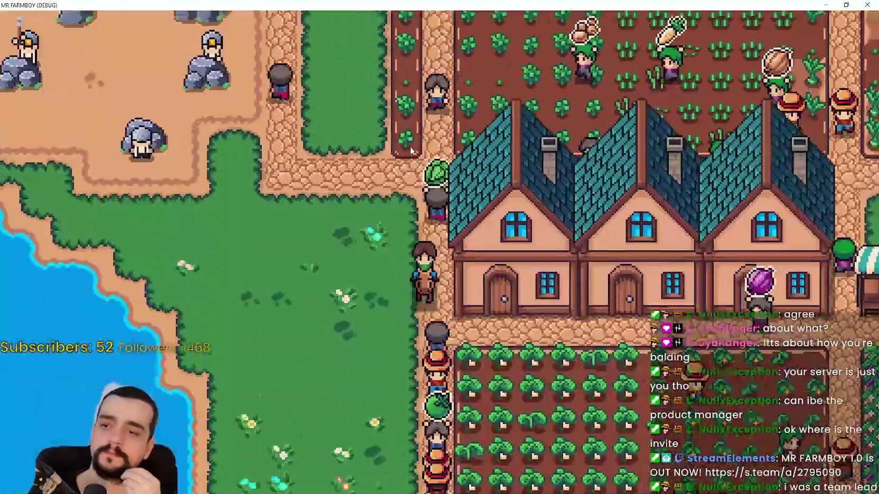
pyautogui.press('s')
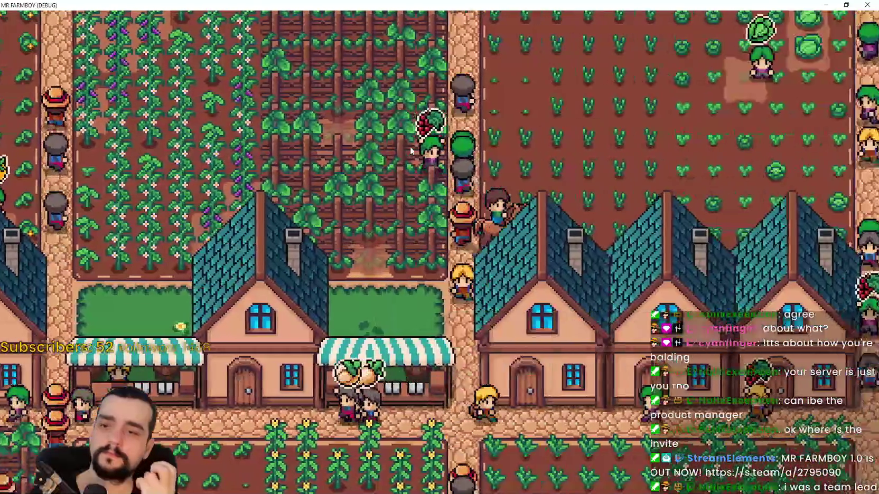
pyautogui.press('s')
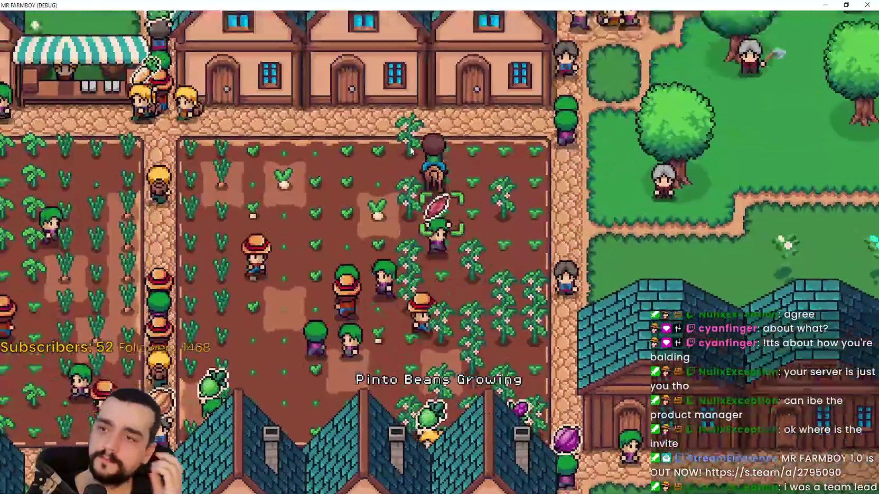
pyautogui.press('a')
pyautogui.press('w')
pyautogui.press('s')
pyautogui.press('d')
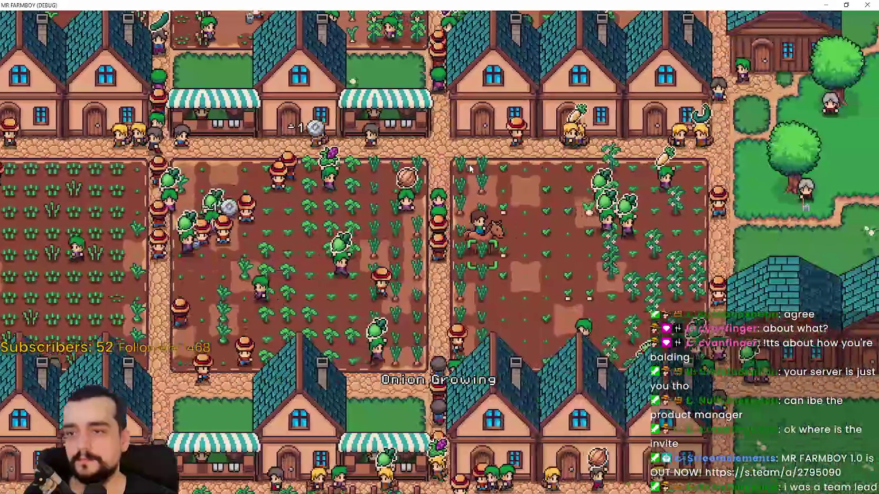
pyautogui.press('s')
pyautogui.press('Escape')
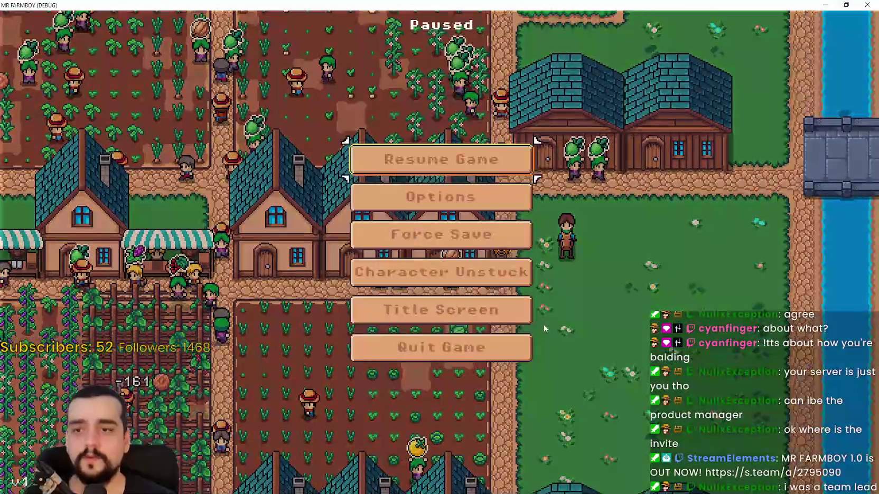
# Step: Return the game to its title screen and show Godot's Debugger tab with 290 errors
pyautogui.click(847, 7)
pyautogui.click(502, 400)
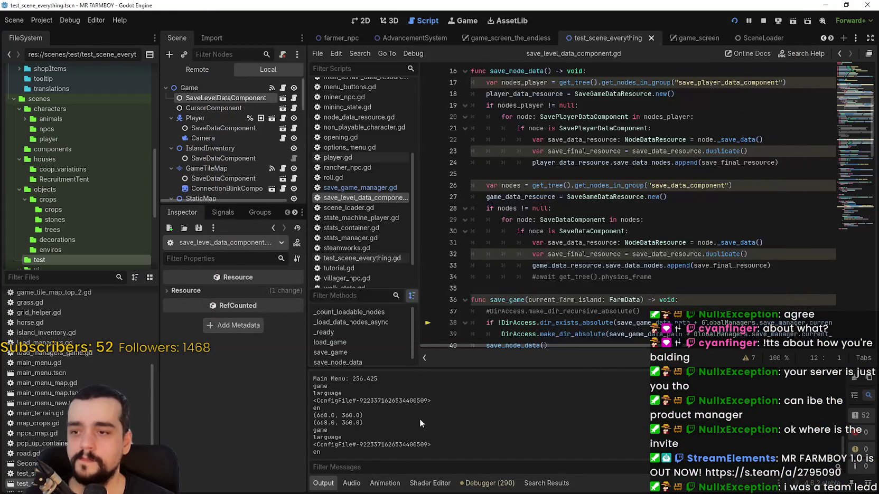
pyautogui.click(483, 484)
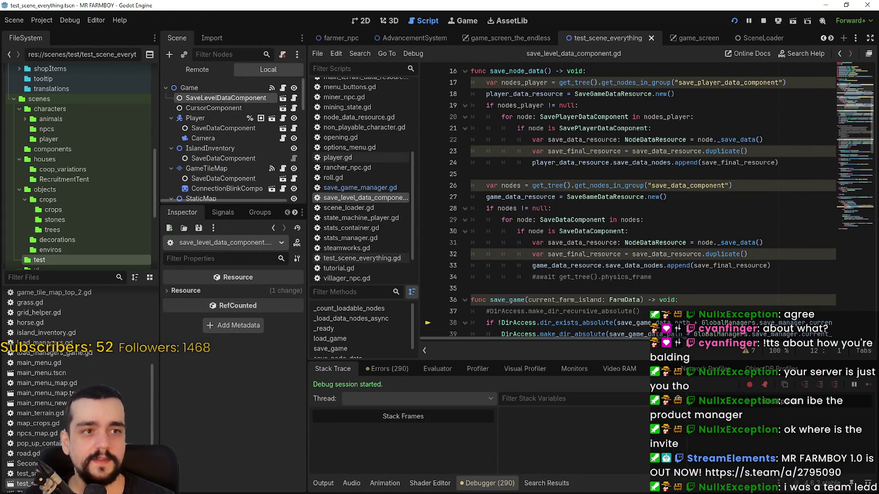
pyautogui.click(323, 483)
pyautogui.click(491, 484)
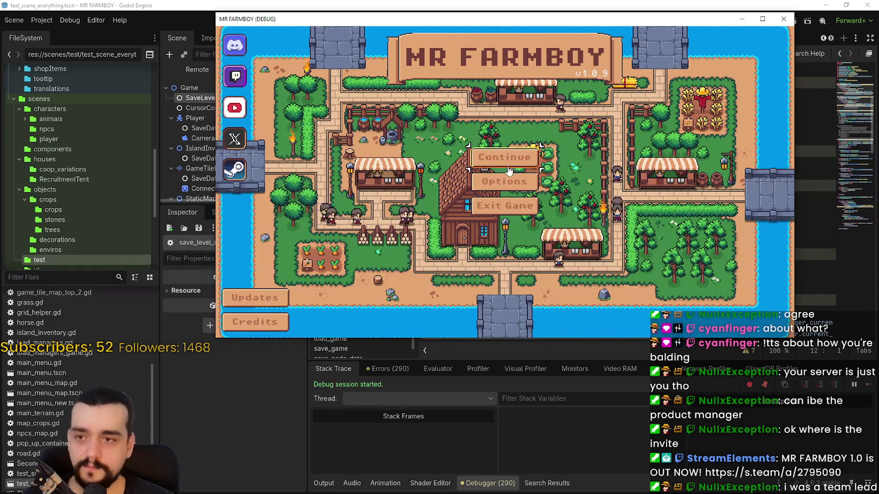
# Step: Continue and load Save 10, then open and close the Advancements window
pyautogui.press('Return')
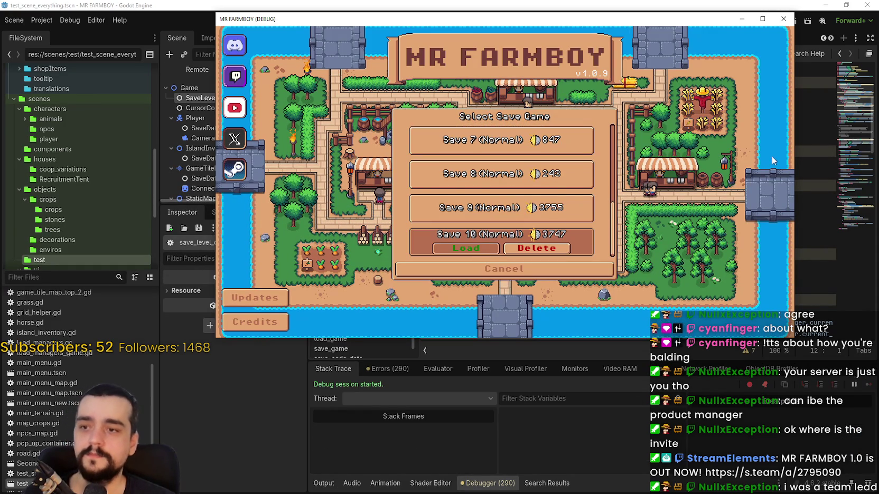
pyautogui.press('Return')
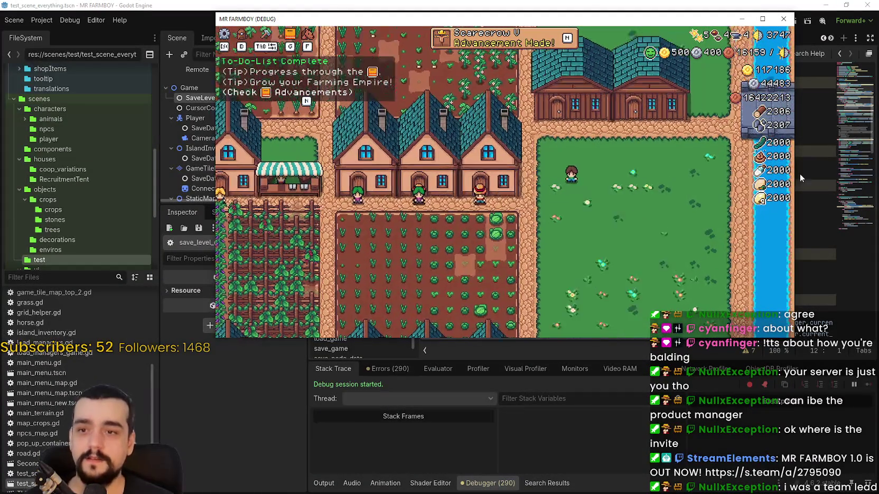
pyautogui.click(562, 46)
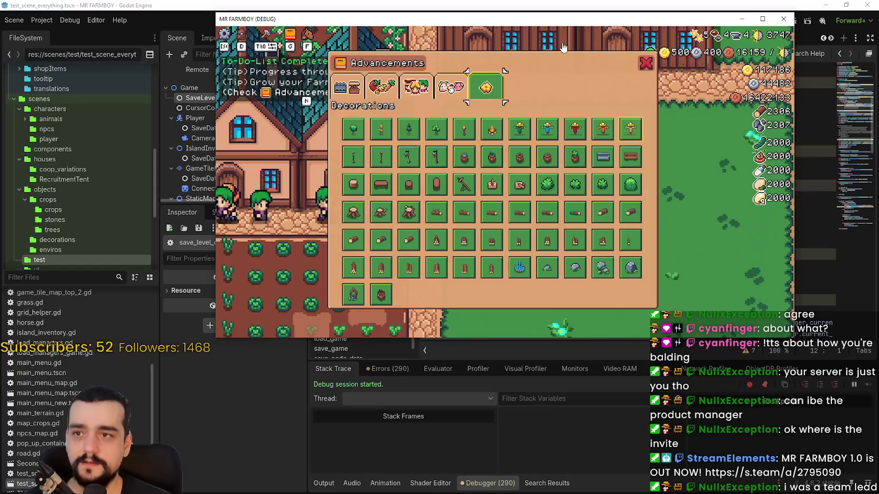
pyautogui.click(645, 63)
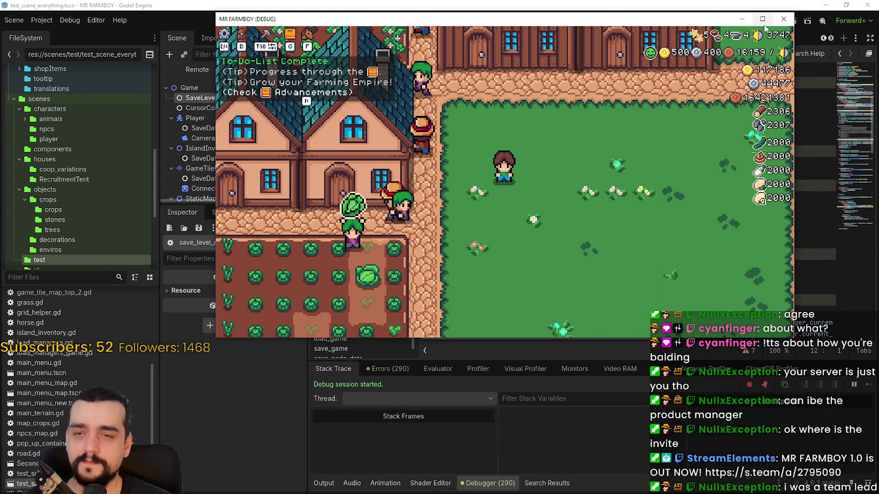
# Step: Maximize the game window, zoom out, and pan the view across the fields and town
pyautogui.click(762, 18)
pyautogui.scroll(-3, 556, 299)
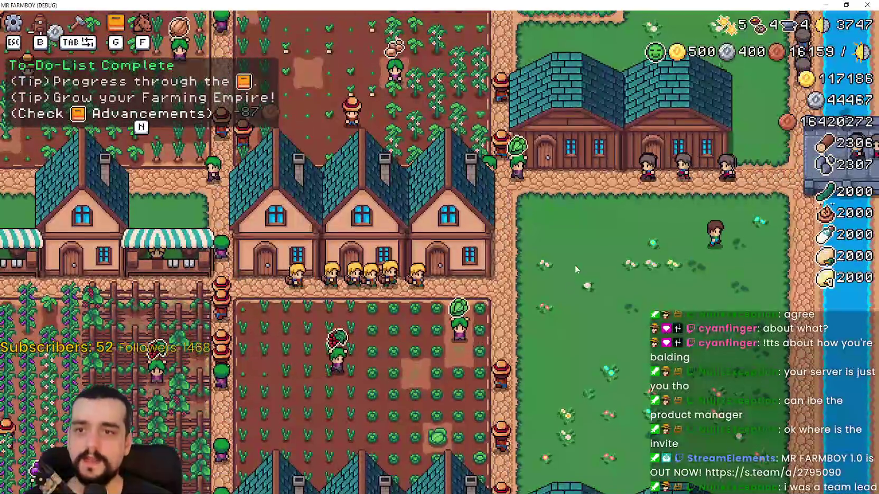
pyautogui.press('w')
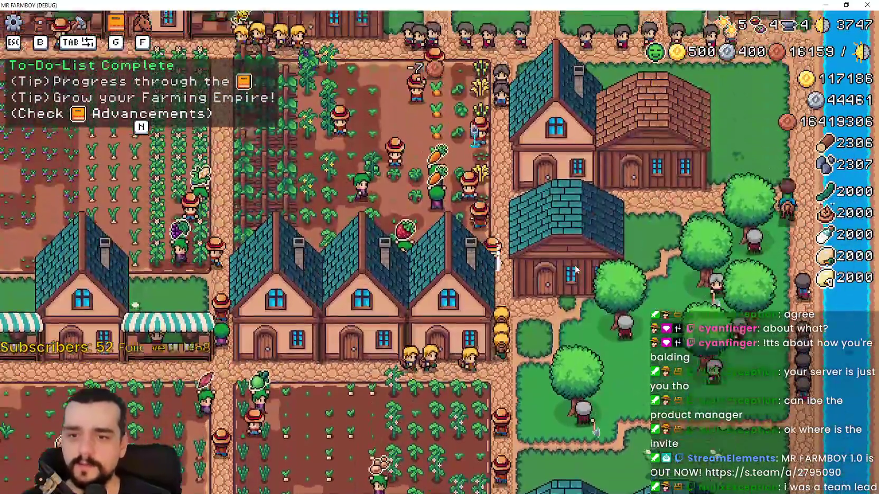
pyautogui.press('w')
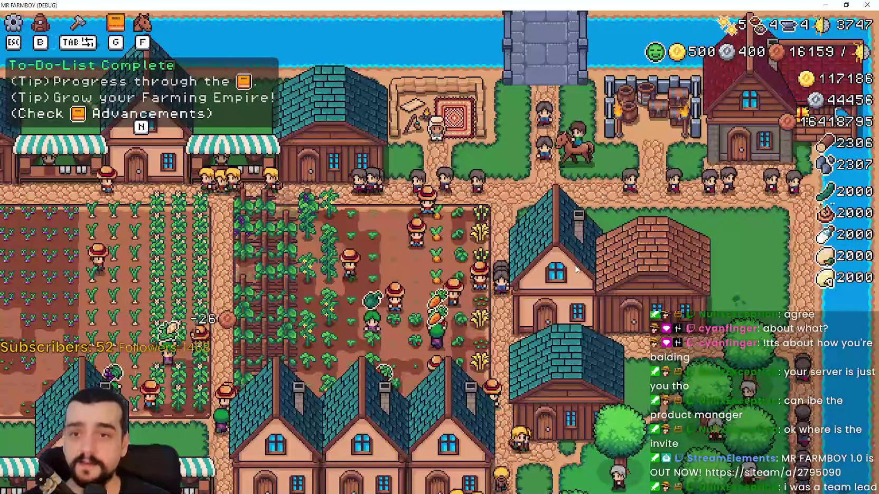
pyautogui.press('a')
# Step: Ride the horse south-east past the fields, then west past the barns and chicken pens
pyautogui.press('s')
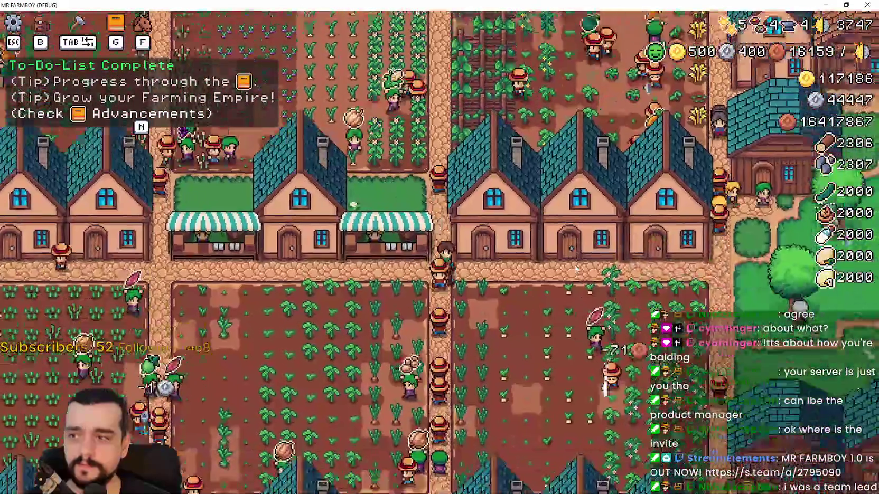
pyautogui.press('s')
pyautogui.press('d')
pyautogui.press('d')
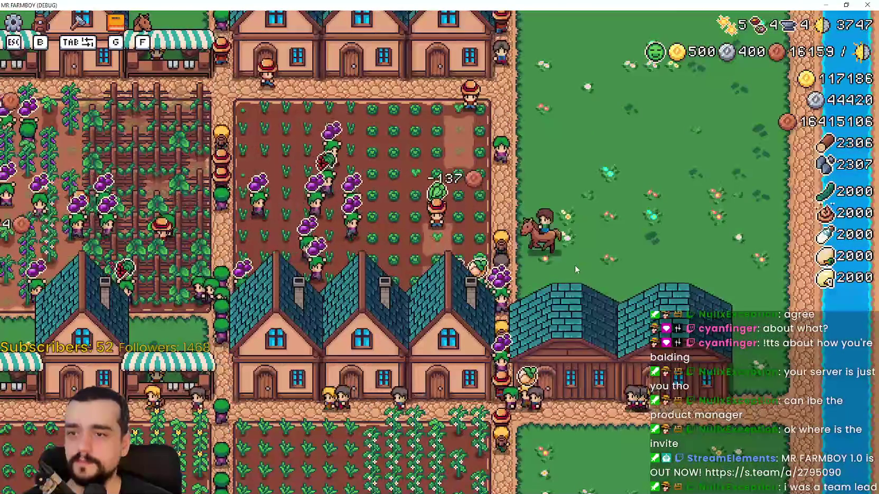
pyautogui.press('s')
pyautogui.press('d')
pyautogui.press('s')
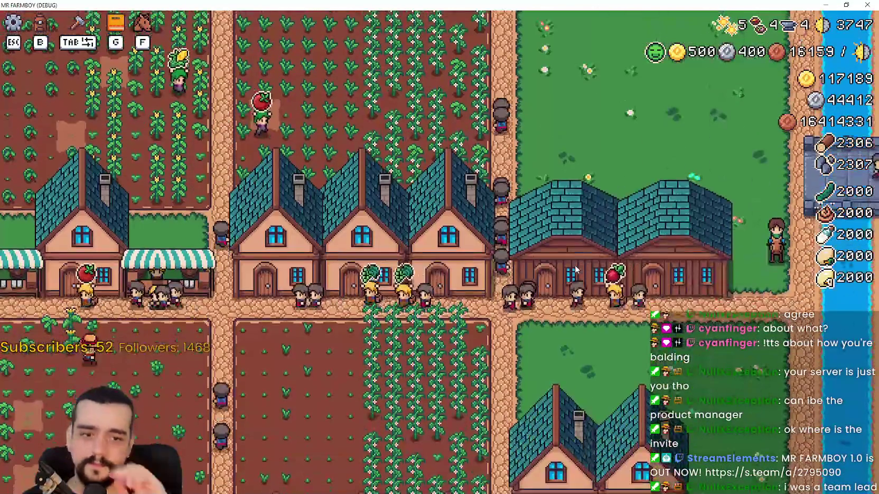
pyautogui.press('a')
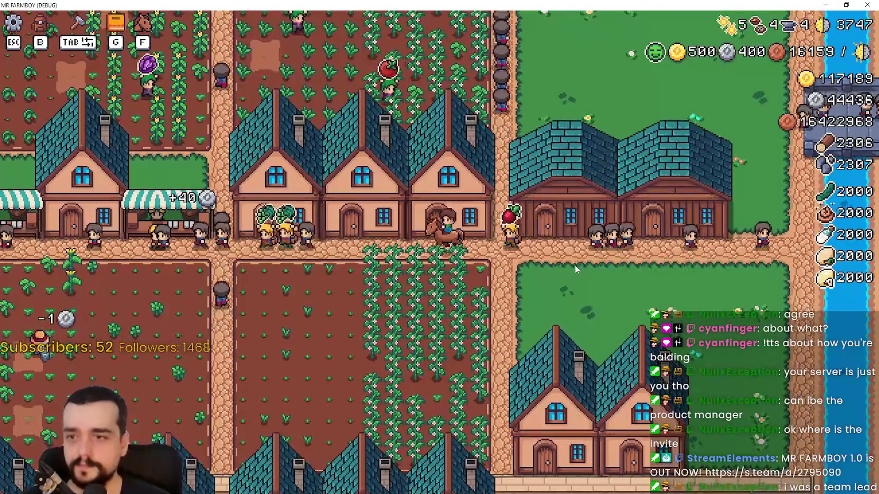
pyautogui.press('a')
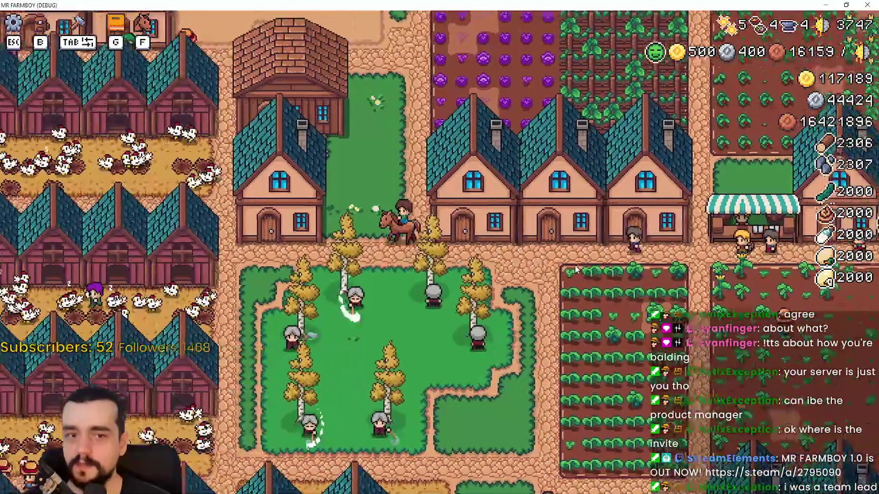
# Step: Ride north past the mine and market stalls, then east past the crop fields
pyautogui.press('w')
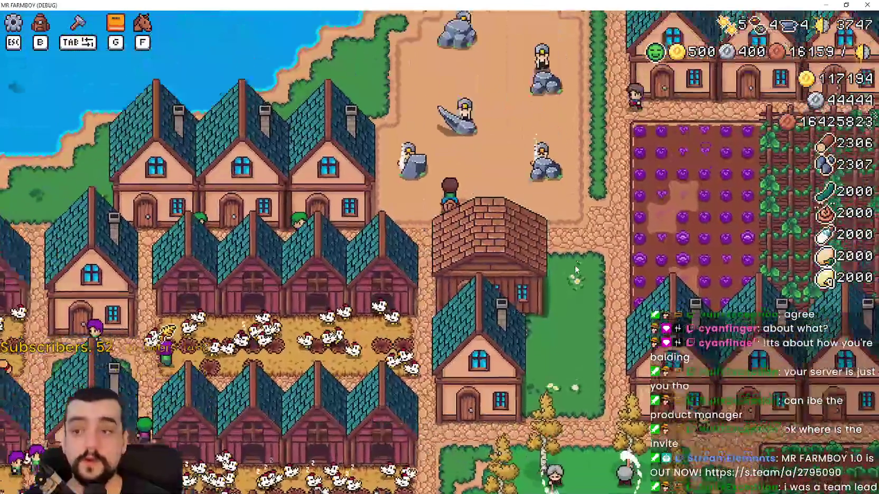
pyautogui.press('w')
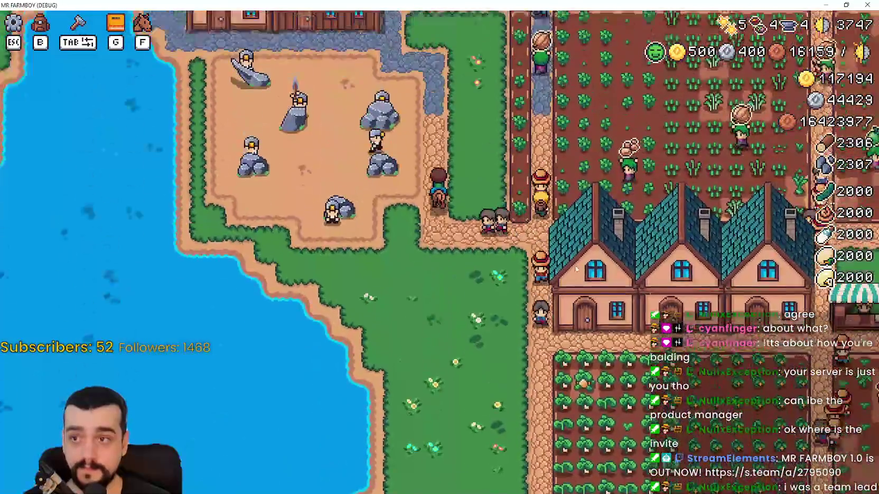
pyautogui.press('w')
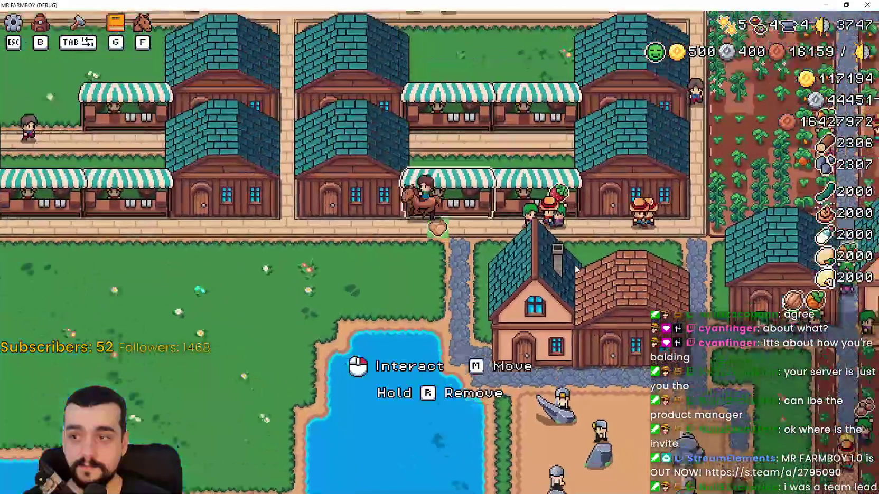
pyautogui.press('w')
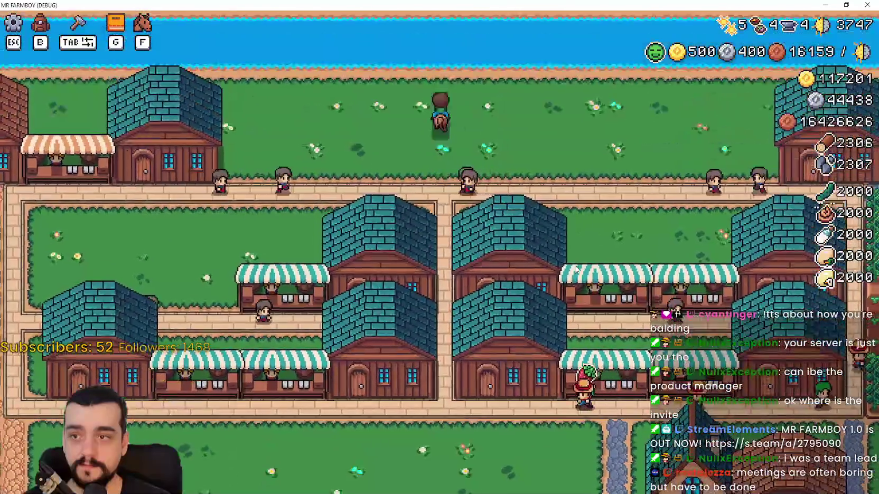
pyautogui.press('d')
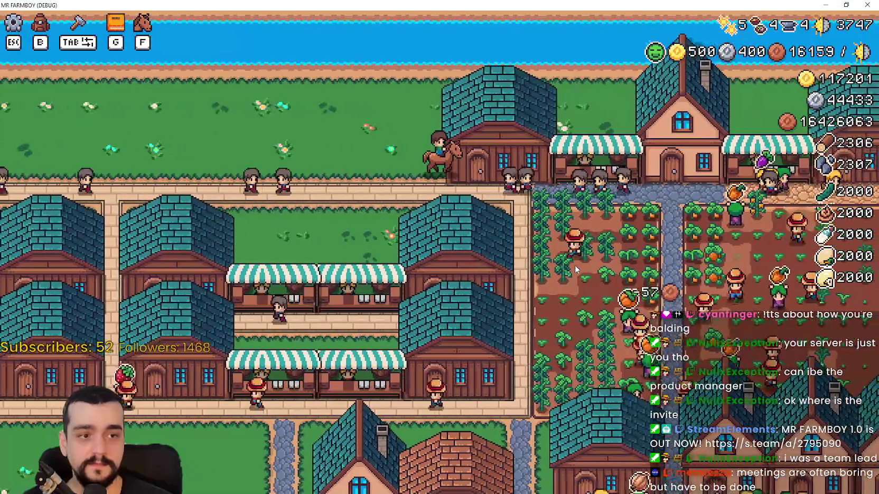
pyautogui.press('d')
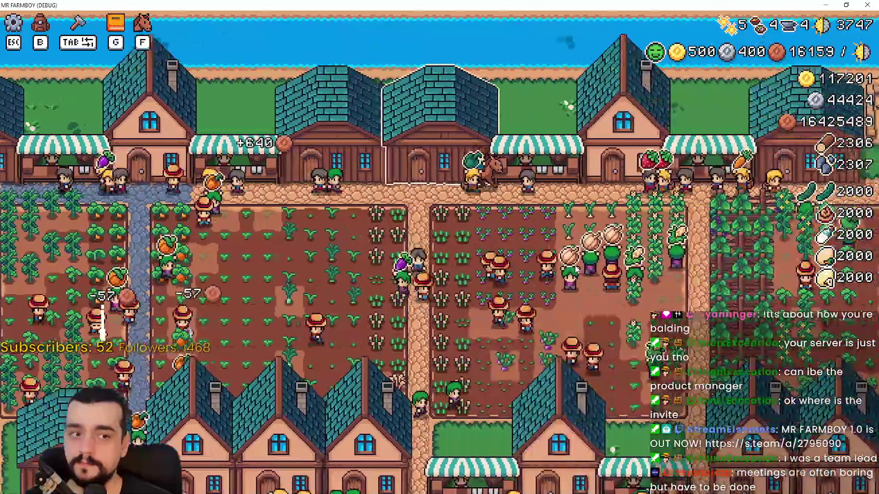
pyautogui.press('d')
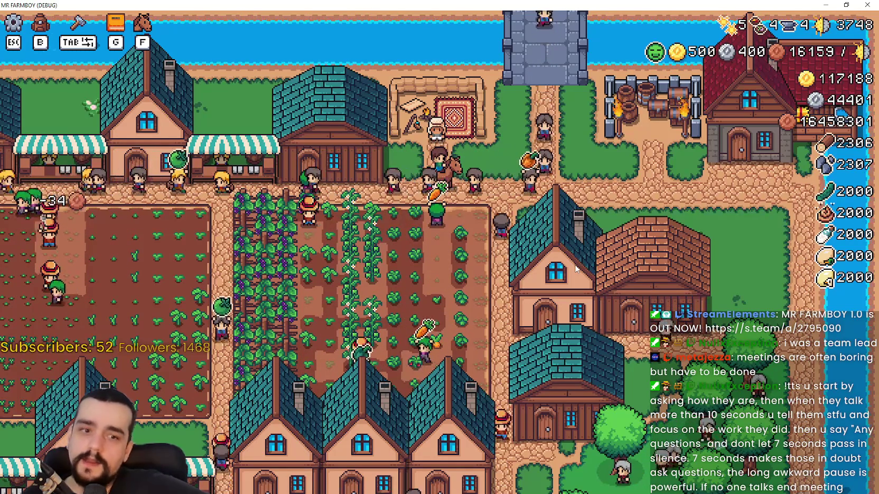
# Step: Ride south, then up-left across the farm and back down toward the houses
pyautogui.press('s')
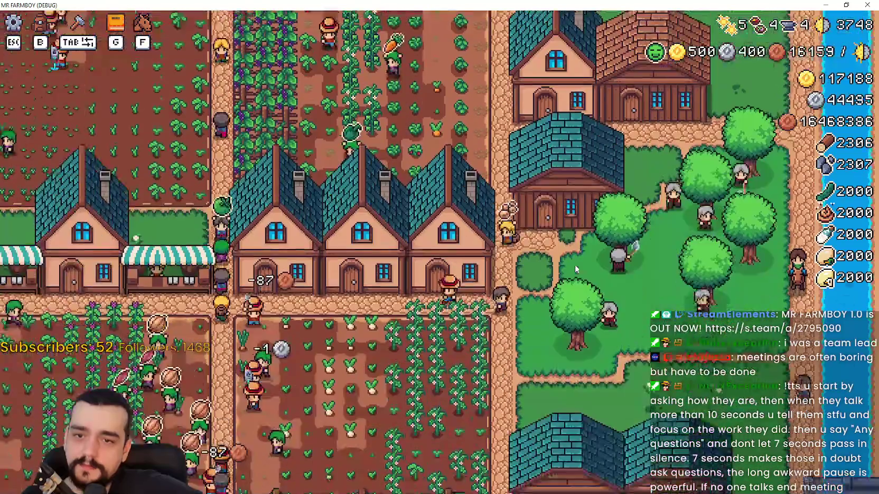
pyautogui.press('w')
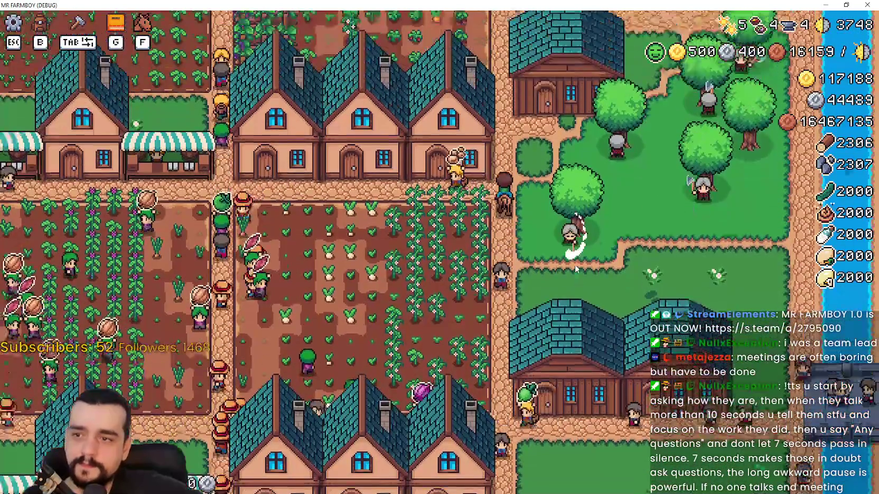
pyautogui.press('a')
pyautogui.press('w')
pyautogui.press('a')
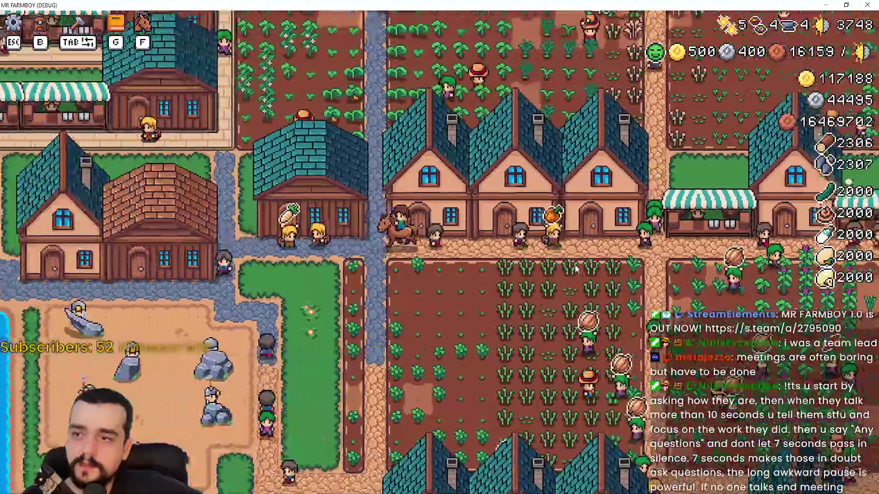
pyautogui.press('d')
pyautogui.press('s')
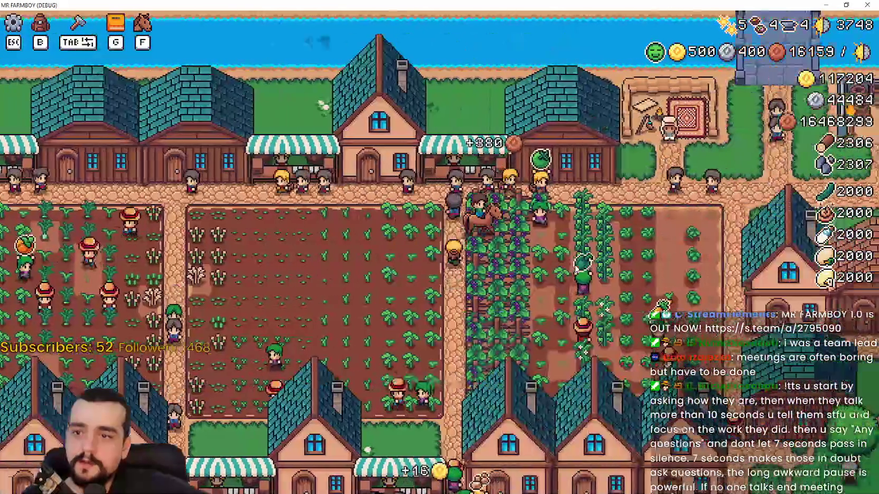
pyautogui.press('s')
pyautogui.scroll(3, 181, 197)
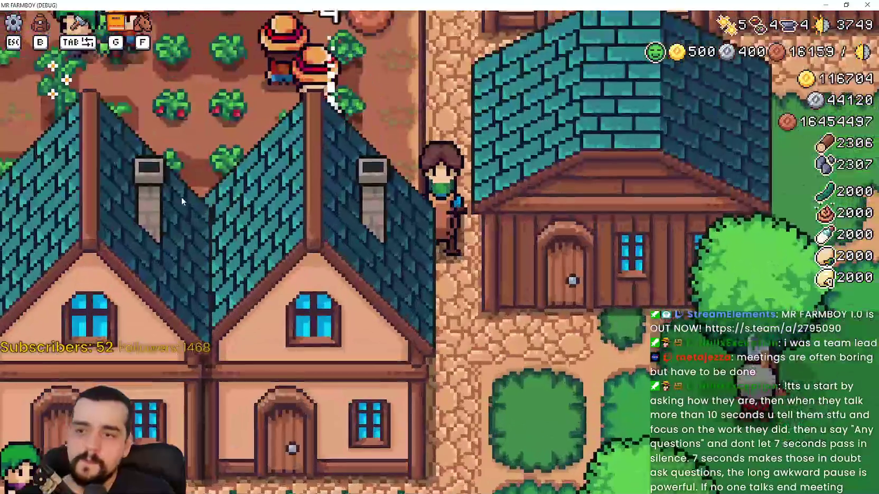
pyautogui.scroll(-3, 184, 186)
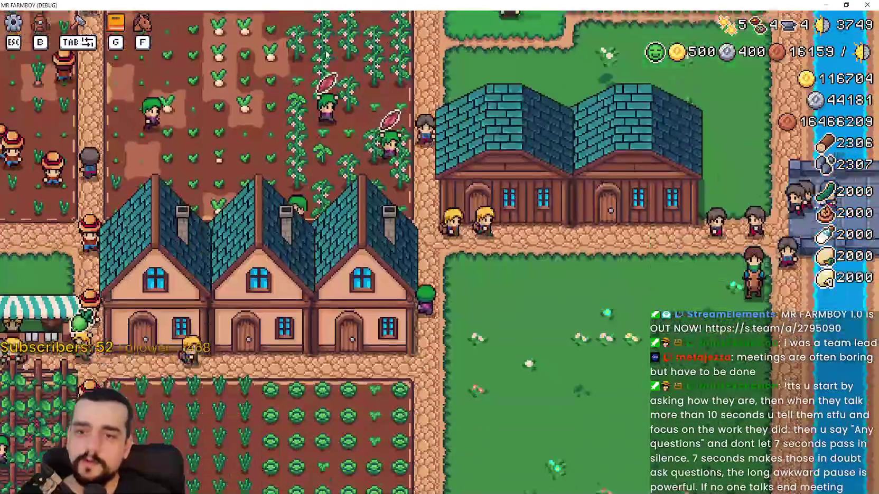
# Step: Ride to the field above the houses and the lakeside grass, then east past the market stalls
pyautogui.press('a')
pyautogui.press('w')
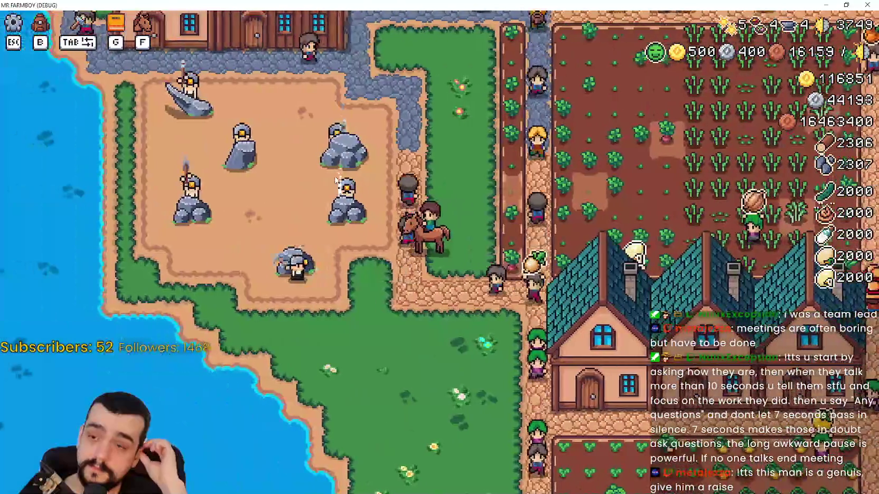
pyautogui.press('s')
pyautogui.press('d')
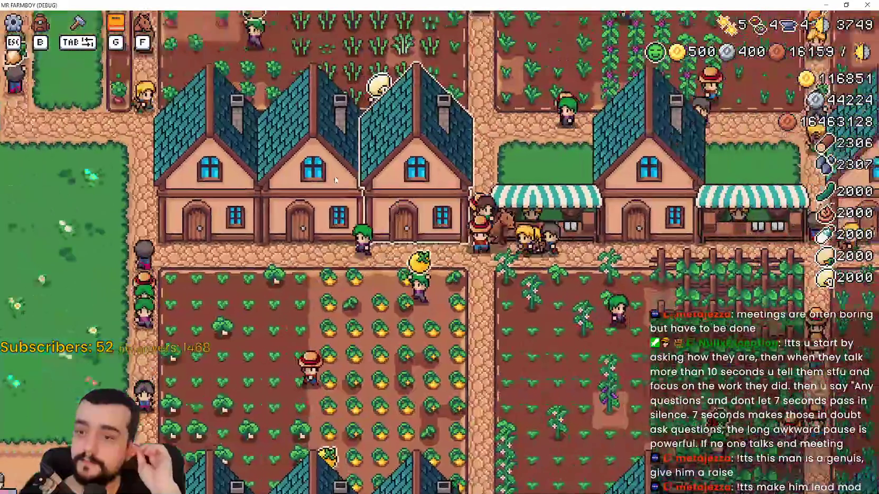
pyautogui.press('d')
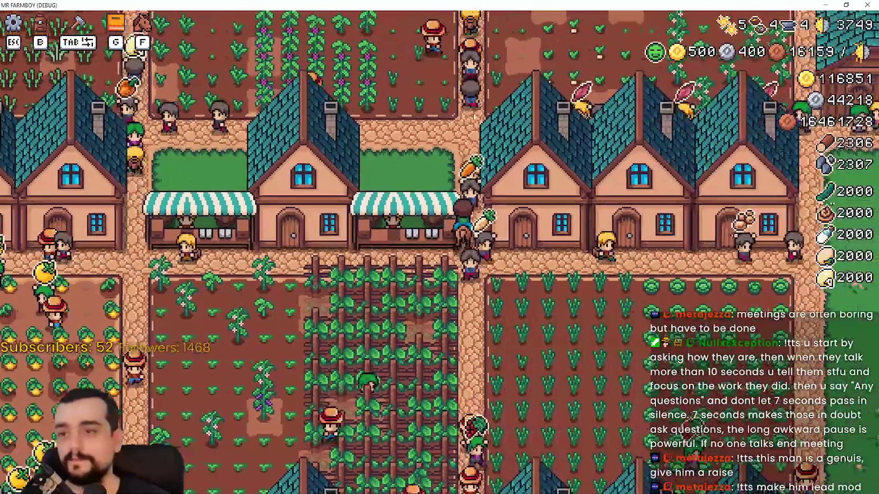
pyautogui.scroll(-3, 462, 289)
pyautogui.press('d')
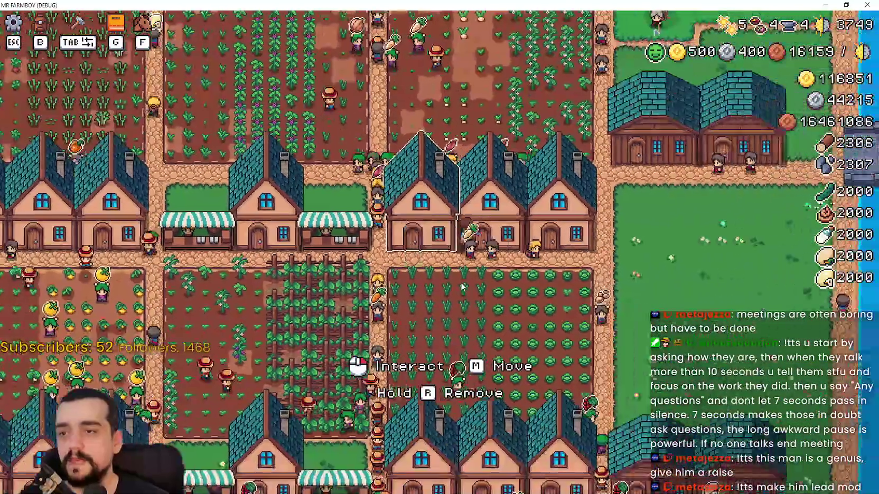
# Step: Ride north through town, over to the wooded park, south below the houses, then west
pyautogui.press('w')
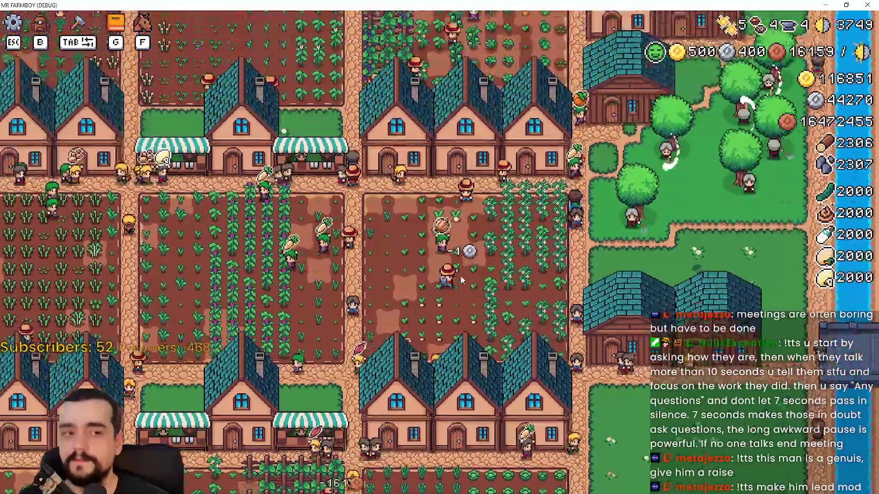
pyautogui.press('w')
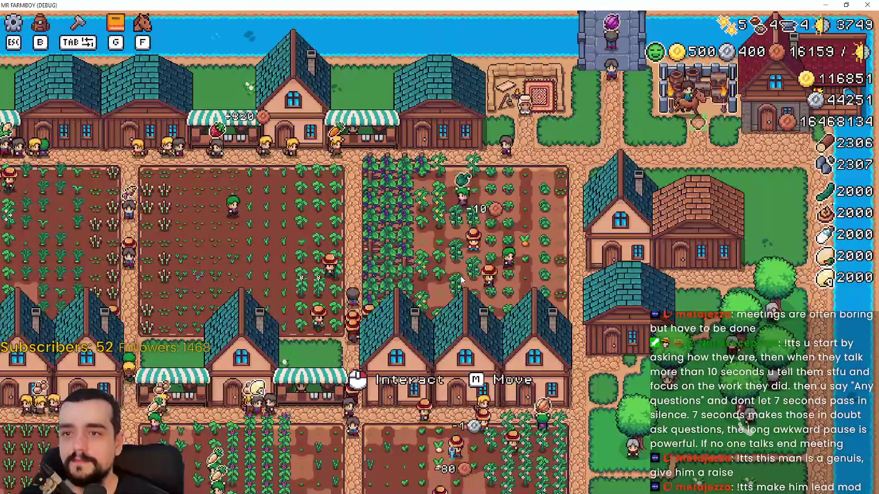
pyautogui.press('d')
pyautogui.press('s')
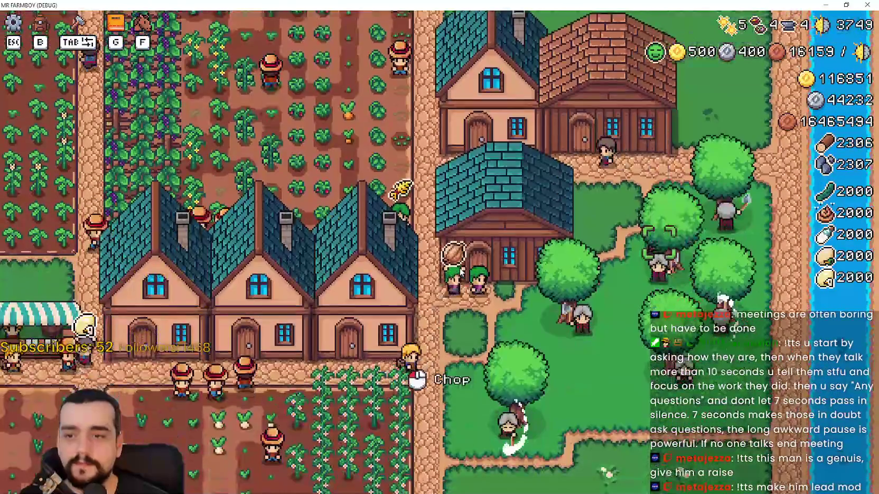
pyautogui.scroll(-2, 460, 268)
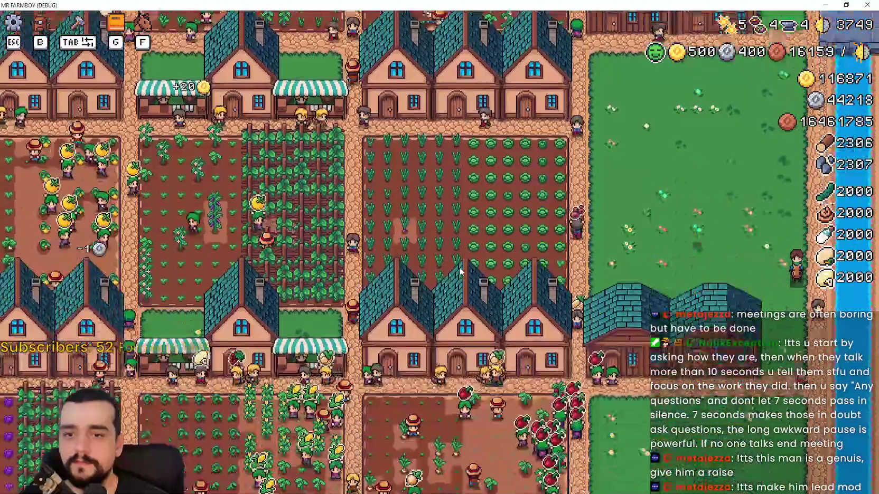
pyautogui.press('s')
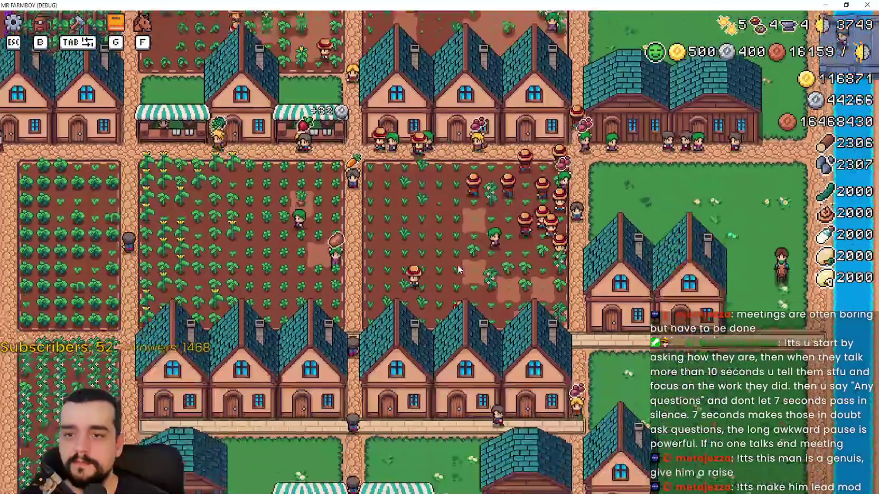
pyautogui.press('s')
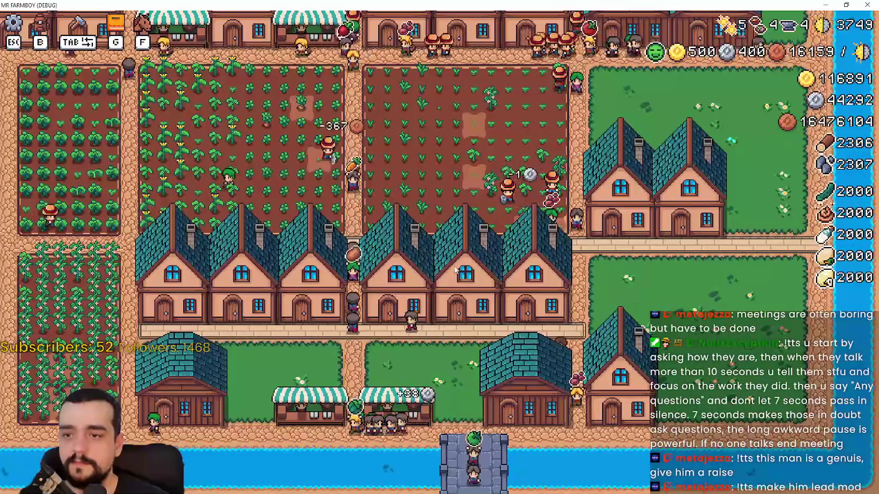
pyautogui.press('a')
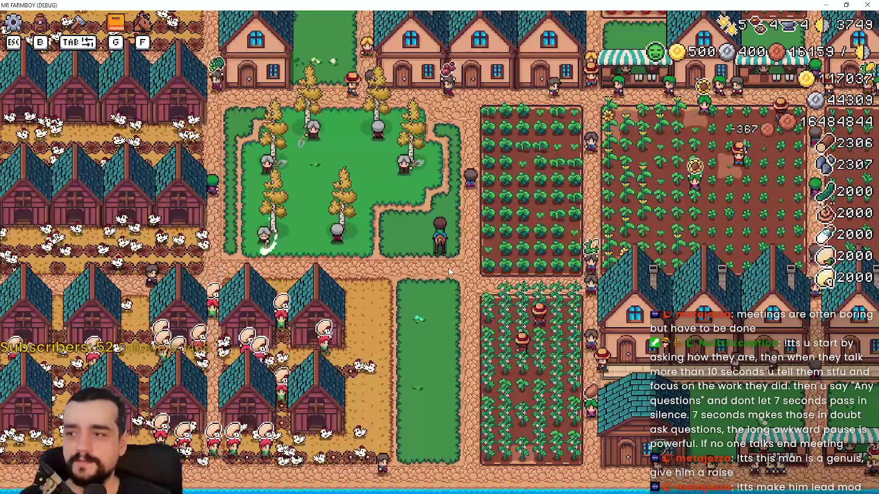
# Step: Ride north-east through the corn, tomato and red pepper fields, then back west to a market stall
pyautogui.press('w')
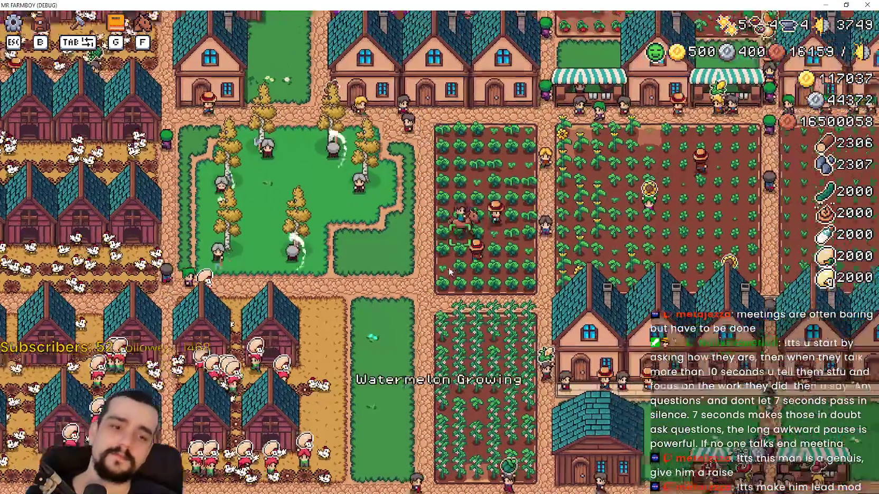
pyautogui.press('d')
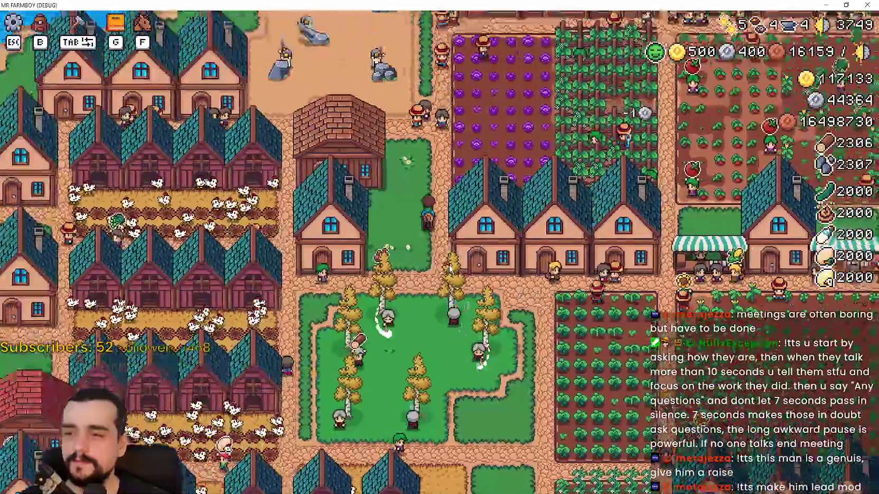
pyautogui.scroll(2, 449, 270)
pyautogui.press('d')
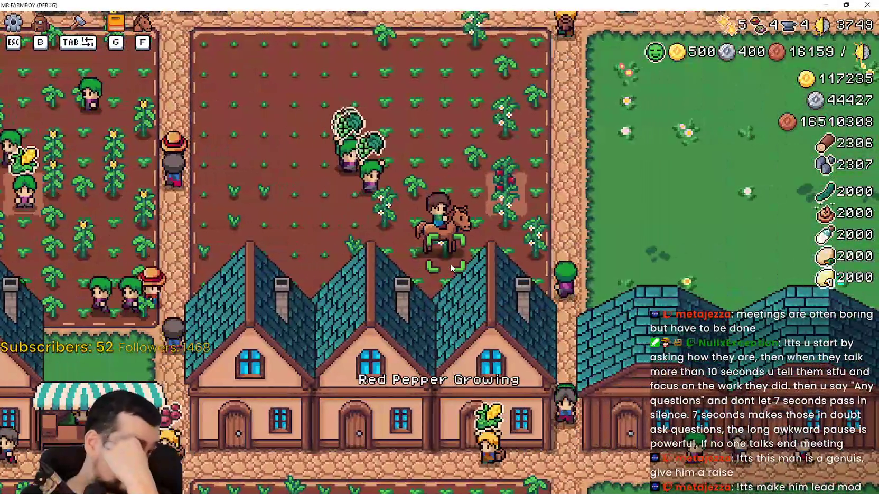
pyautogui.scroll(-2, 452, 269)
pyautogui.press('s')
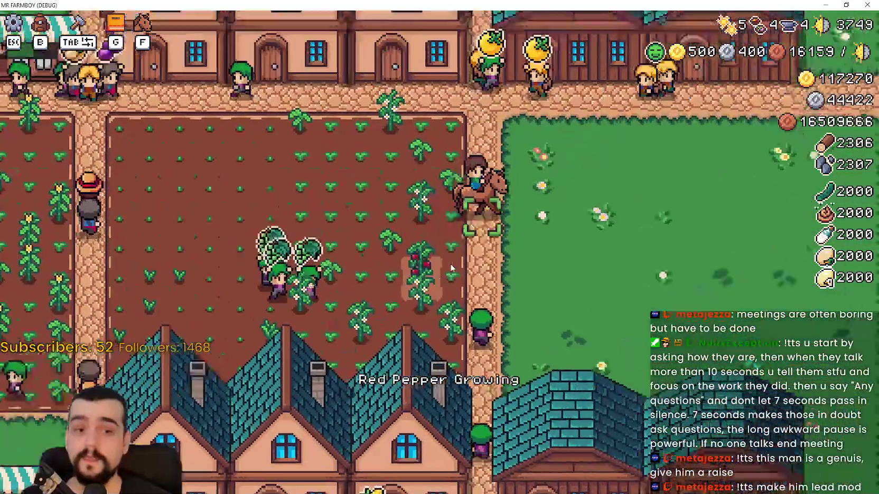
pyautogui.press('w')
pyautogui.press('w')
pyautogui.press('a')
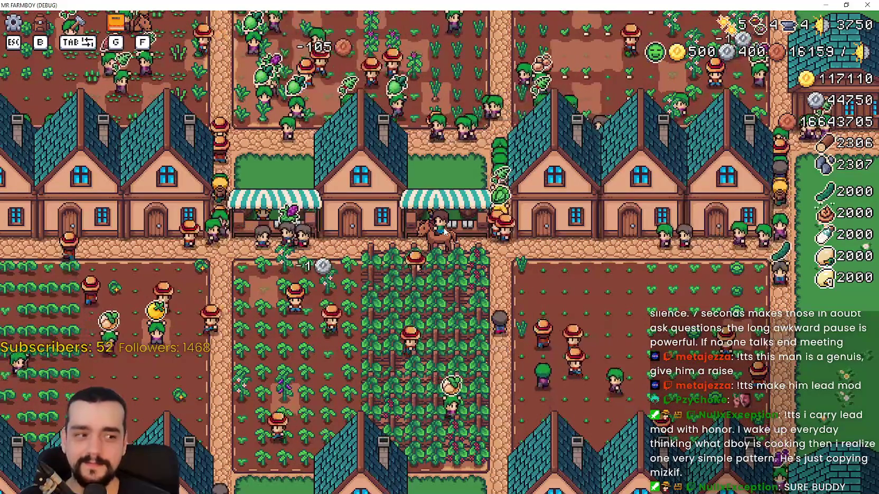
# Step: Ride east to a market stall, around the quarry, up through the fields and down past the houses
pyautogui.press('d')
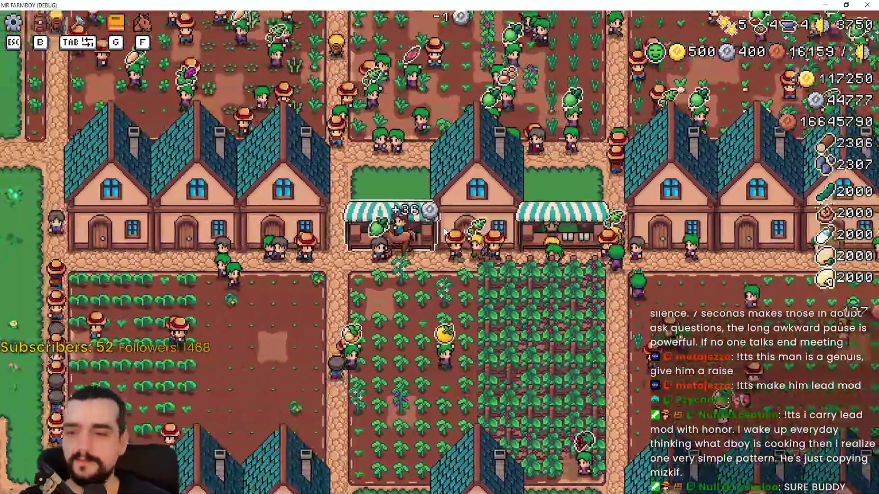
pyautogui.press('a')
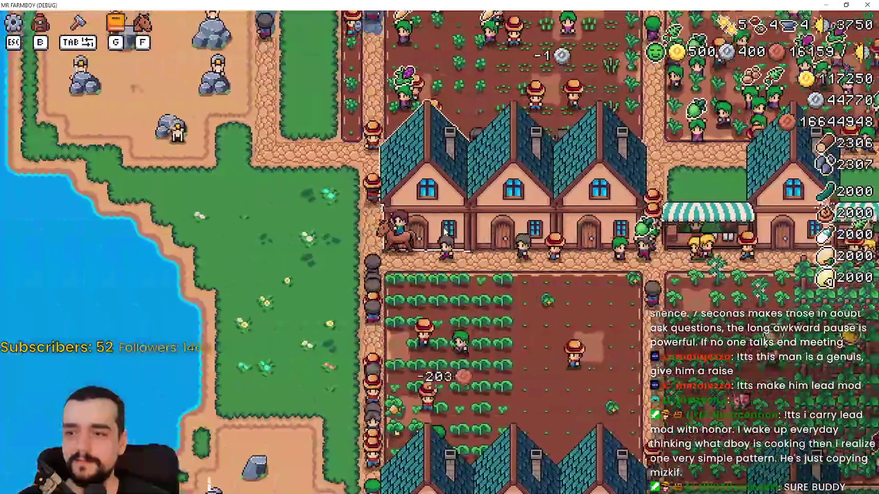
pyautogui.press('w')
pyautogui.press('d')
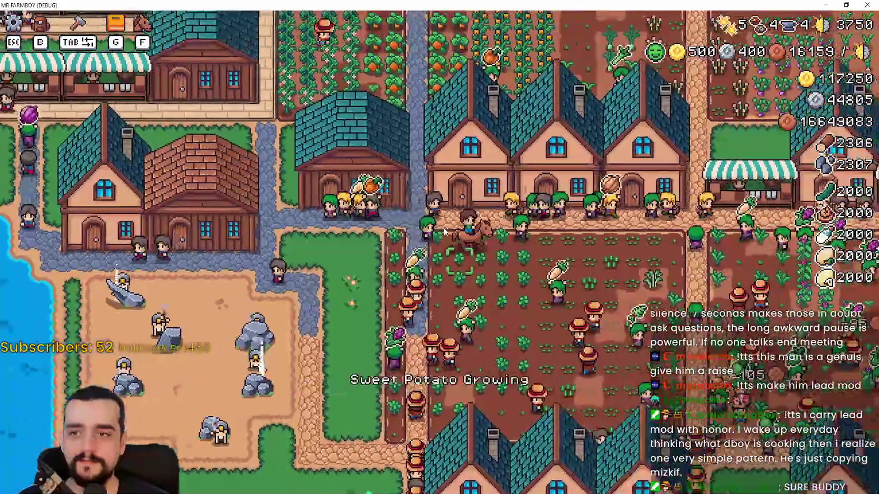
pyautogui.press('a')
pyautogui.press('d')
pyautogui.press('w')
pyautogui.press('d')
pyautogui.press('s')
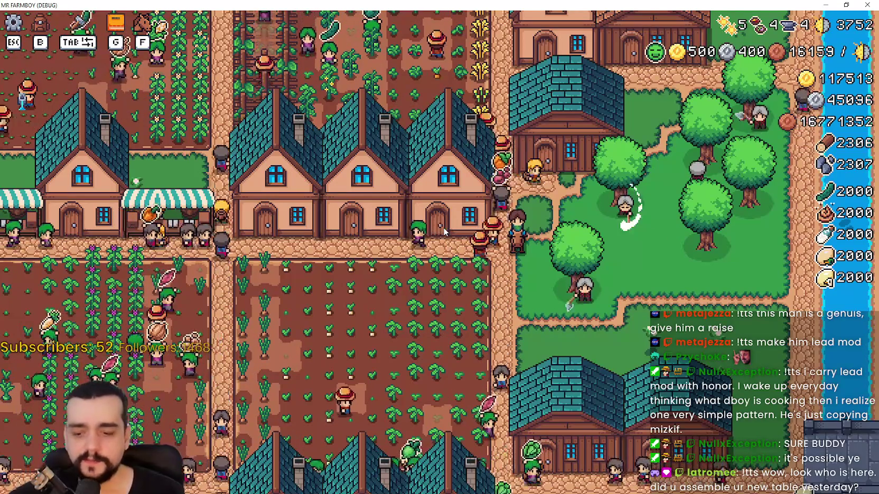
pyautogui.press('w')
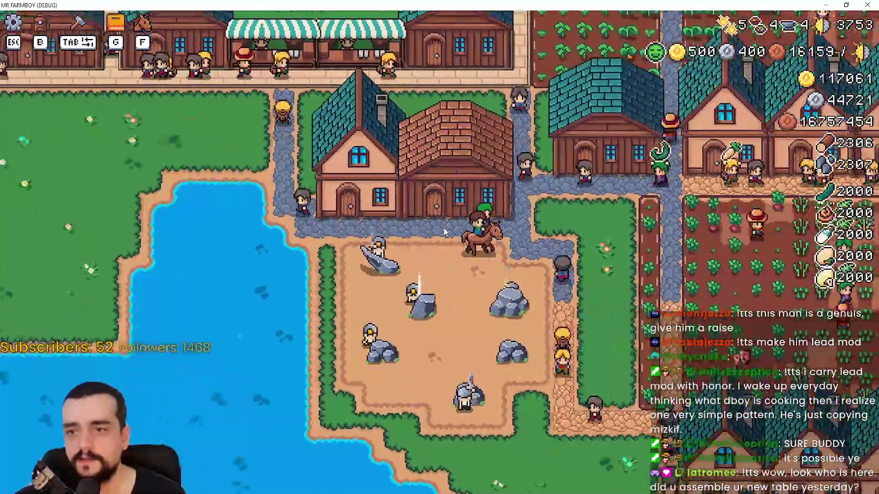
# Step: Ride across the farm past the turnip field up to the brown-roofed house
pyautogui.press('w')
pyautogui.press('d')
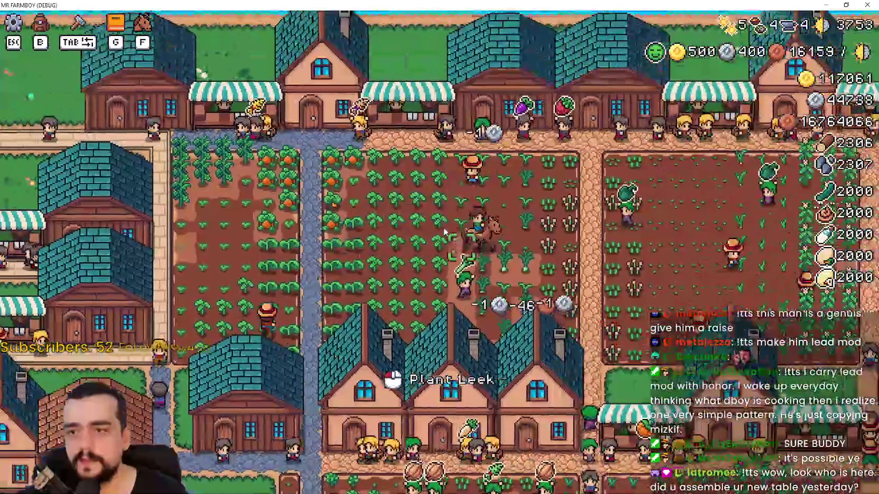
pyautogui.press('s')
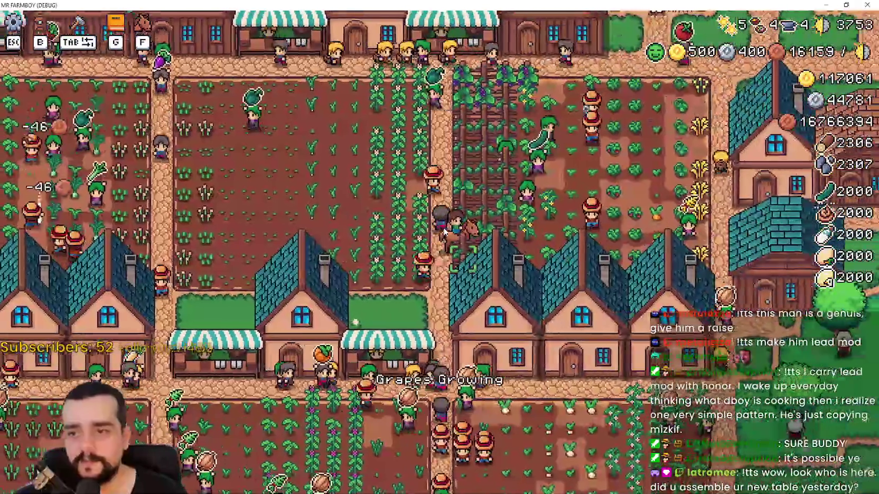
pyautogui.press('w')
pyautogui.press('d')
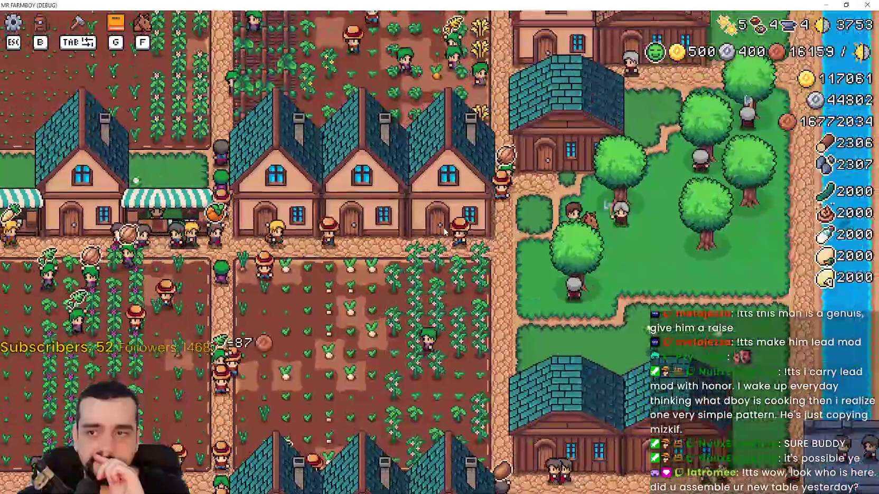
pyautogui.press('w')
pyautogui.press('a')
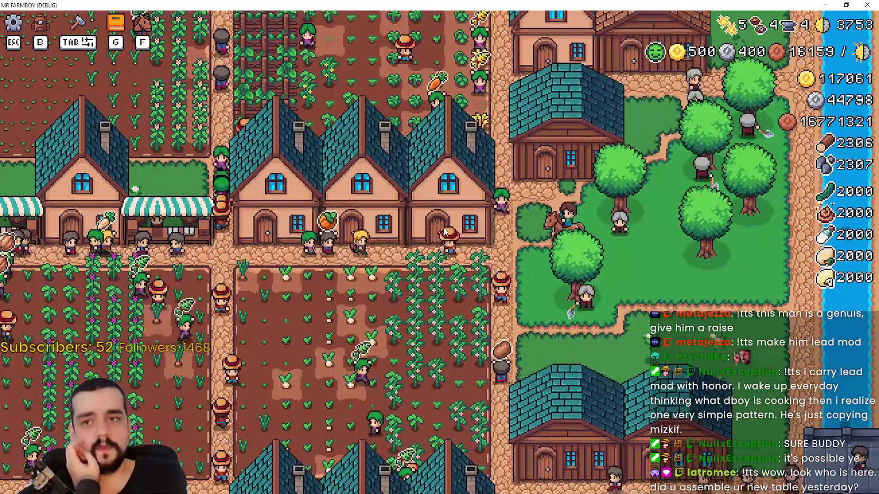
# Step: Move the brown-roofed house a short way to the right with the M relocate mode
pyautogui.press('d')
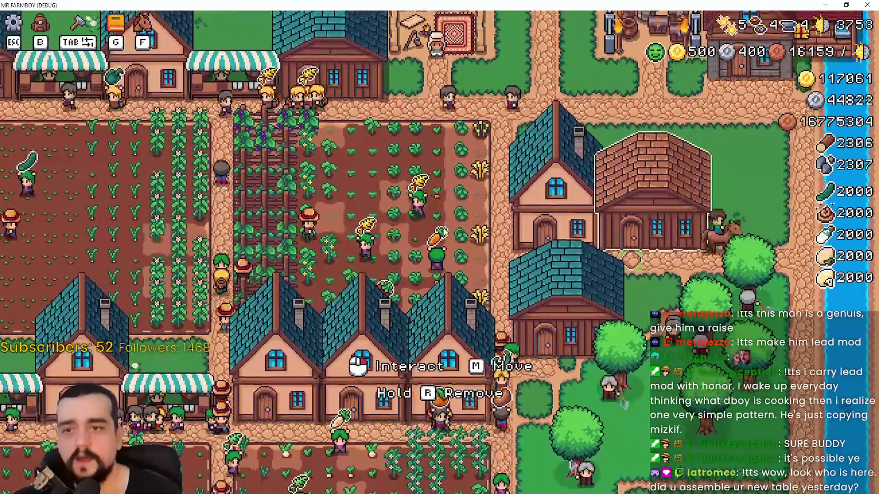
pyautogui.press('a')
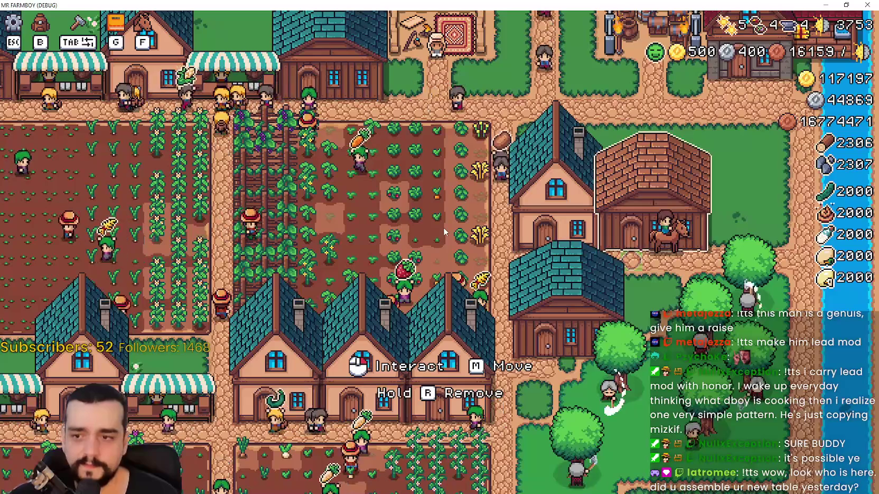
pyautogui.press('m')
pyautogui.press('d')
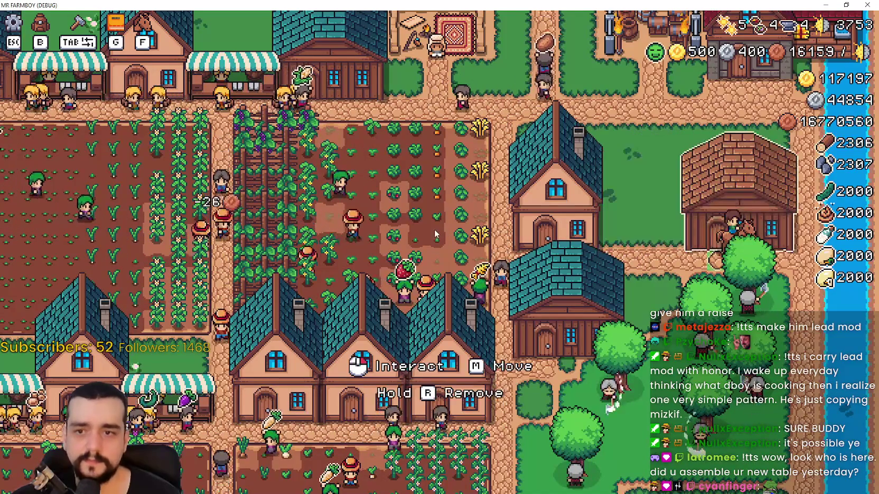
pyautogui.click(442, 231)
# Step: Ride to the riverside buildings, south past the crop fields, then east and north past the awning houses
pyautogui.press('w')
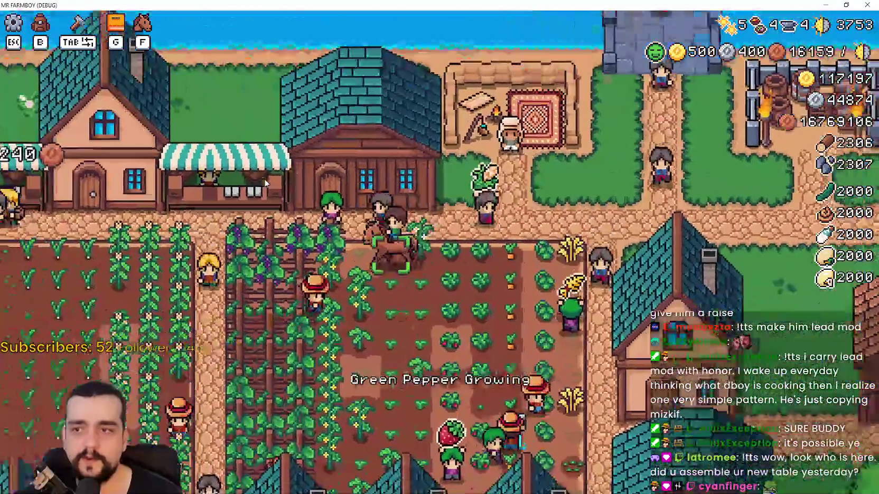
pyautogui.press('a')
pyautogui.press('w')
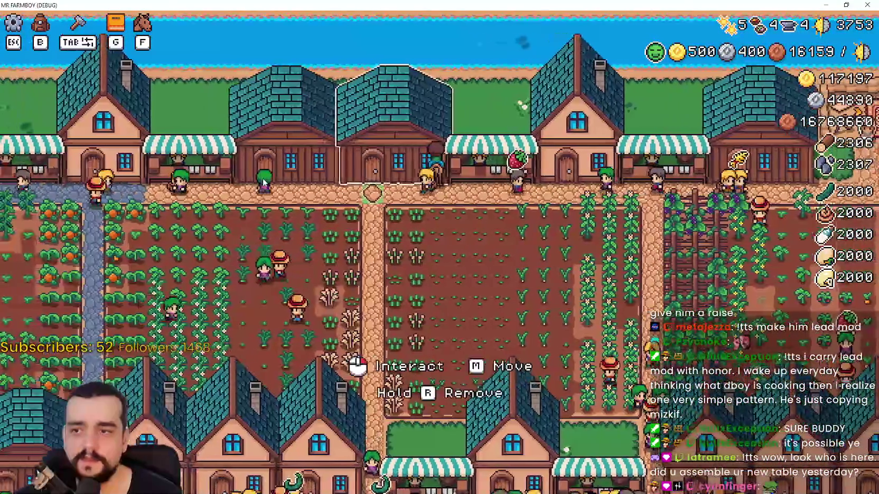
pyautogui.press('s')
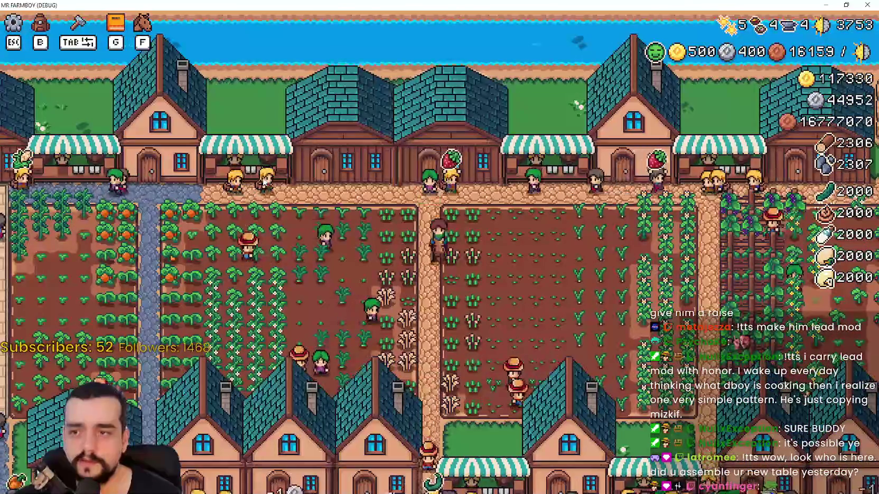
pyautogui.press('s')
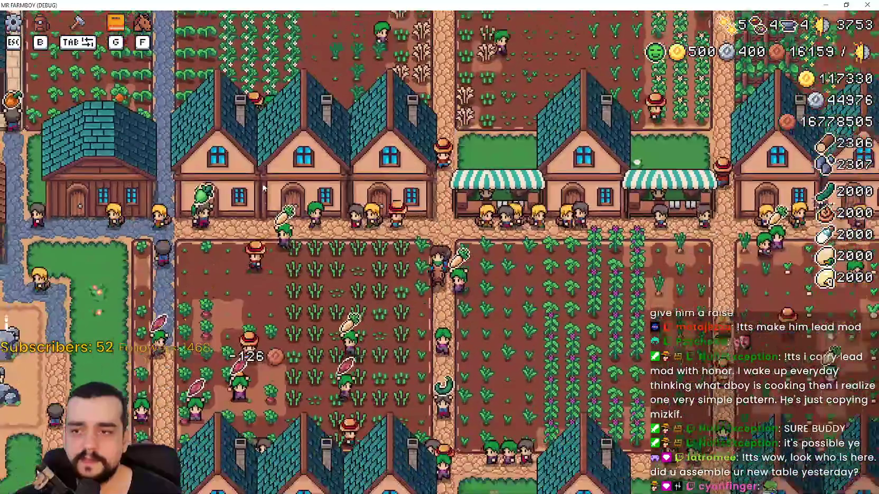
pyautogui.press('d')
pyautogui.press('d')
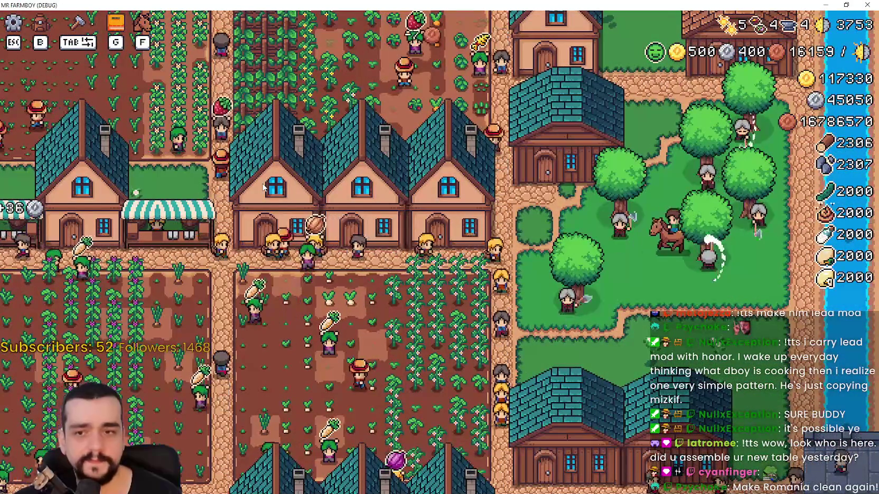
pyautogui.press('w')
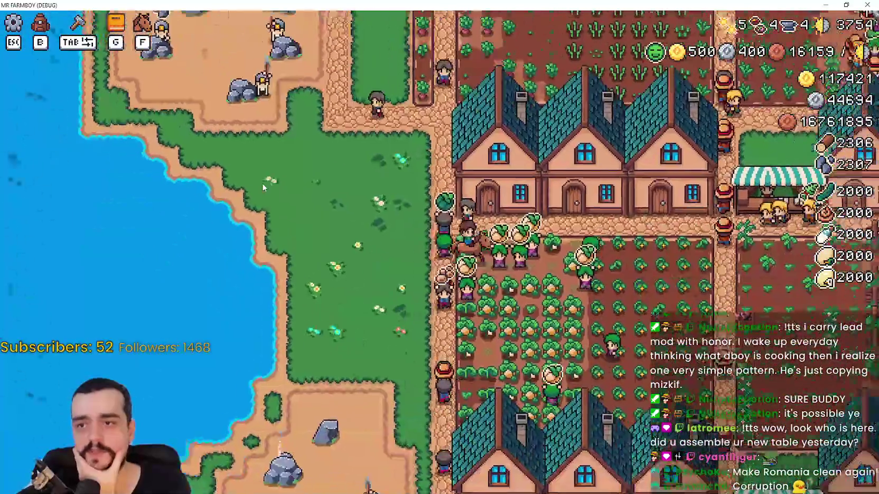
# Step: Ride east across the farm toward the market stalls
pyautogui.press('d')
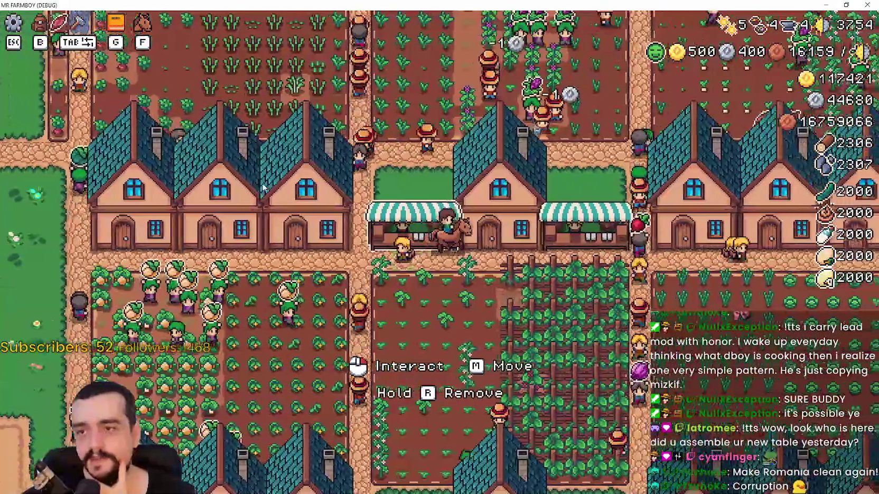
pyautogui.press('d')
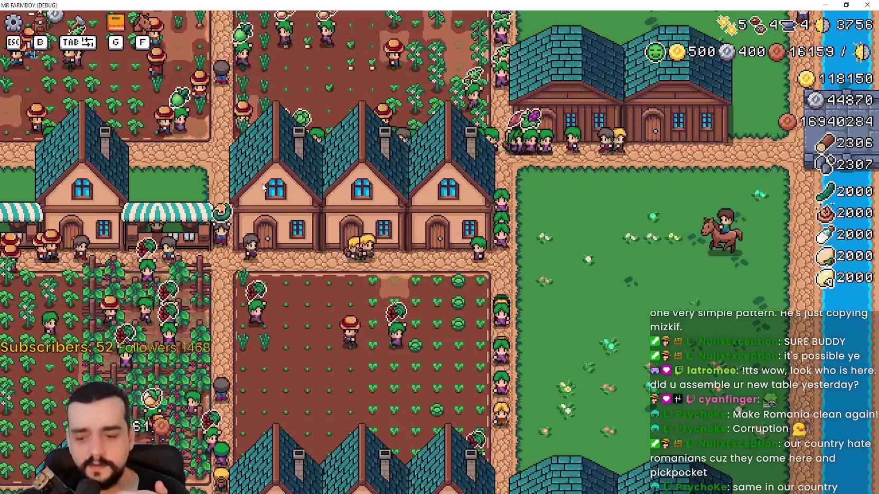
# Step: Ride north into the open grass meadow east of the house row
pyautogui.press('w')
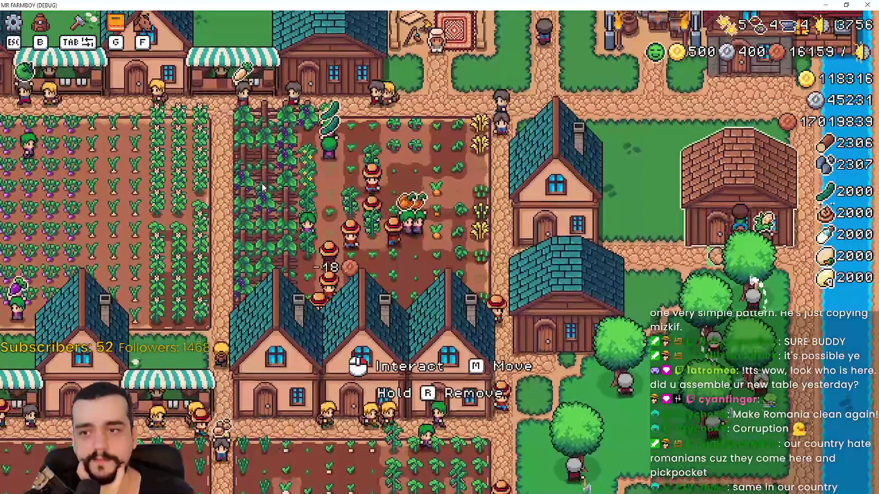
# Step: Ride south down the central path, then east and up-left into the tree grove
pyautogui.press('s')
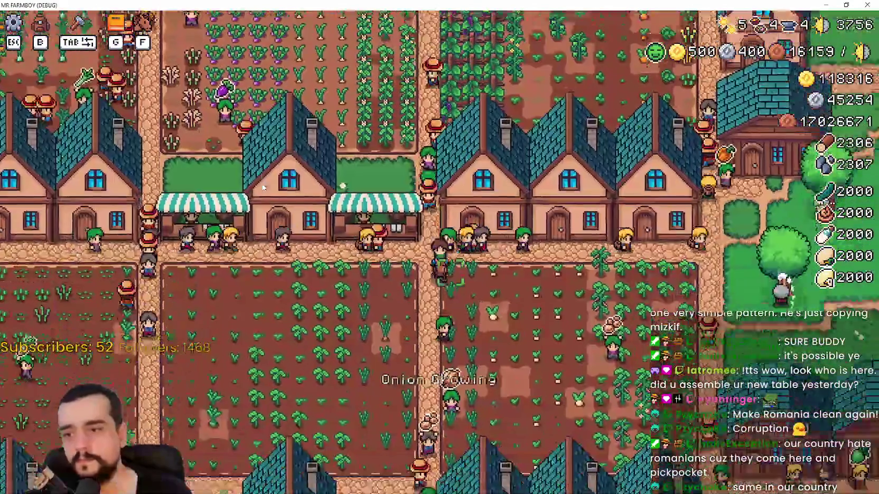
pyautogui.press('d')
pyautogui.press('d')
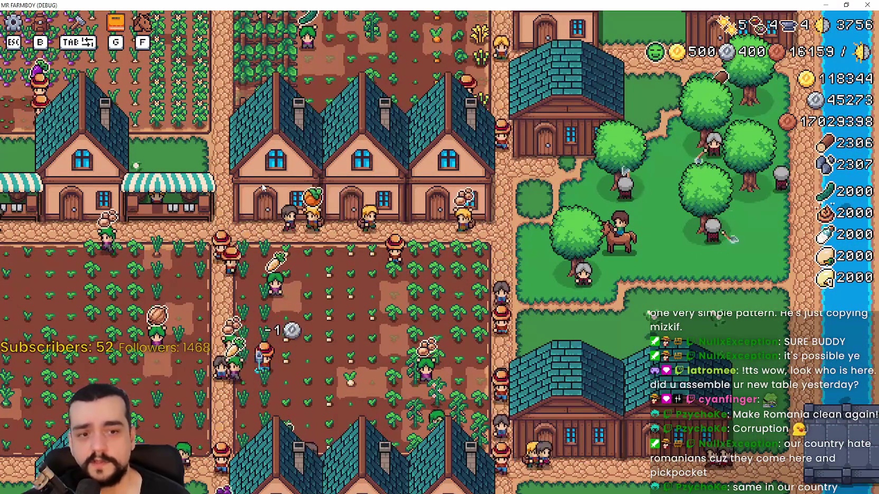
pyautogui.press('a')
pyautogui.press('w')
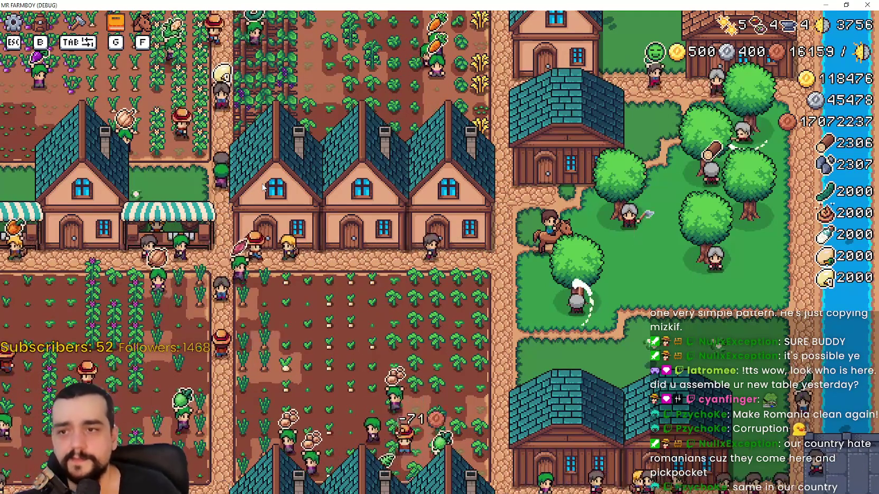
# Step: Ride north-east through the grove, back west to the village, then south, east and north again
pyautogui.press('w')
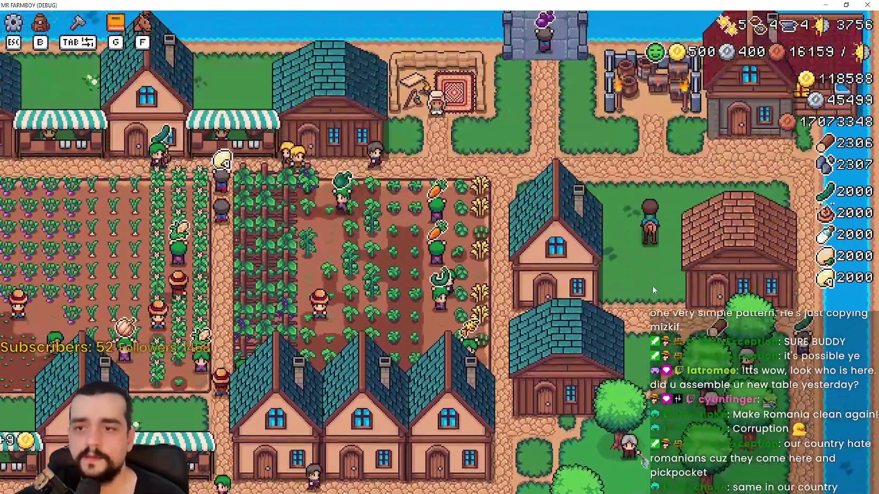
pyautogui.press('a')
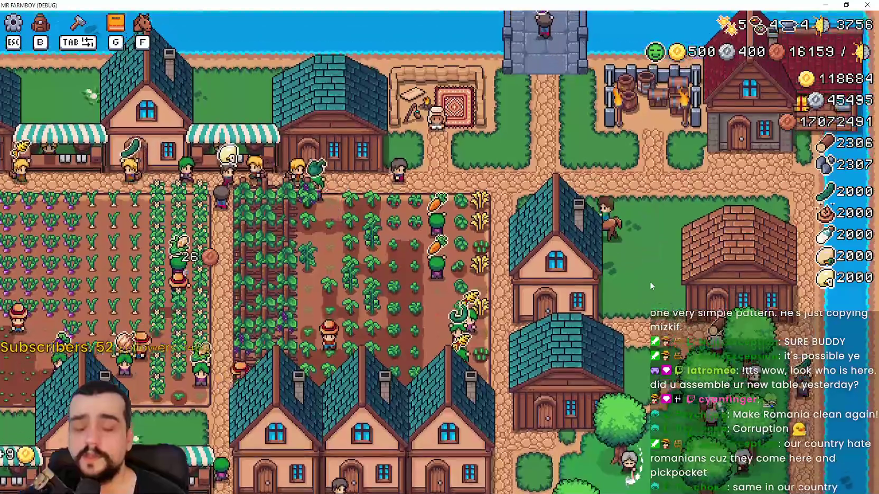
pyautogui.press('s')
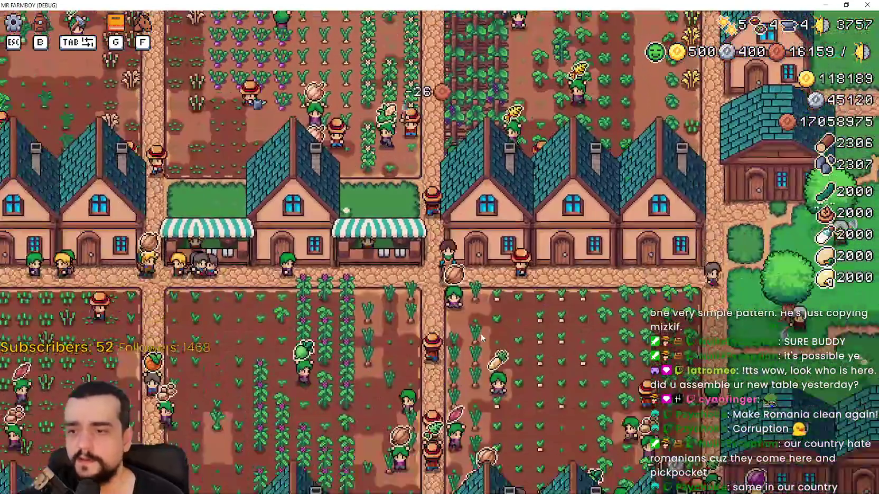
pyautogui.press('d')
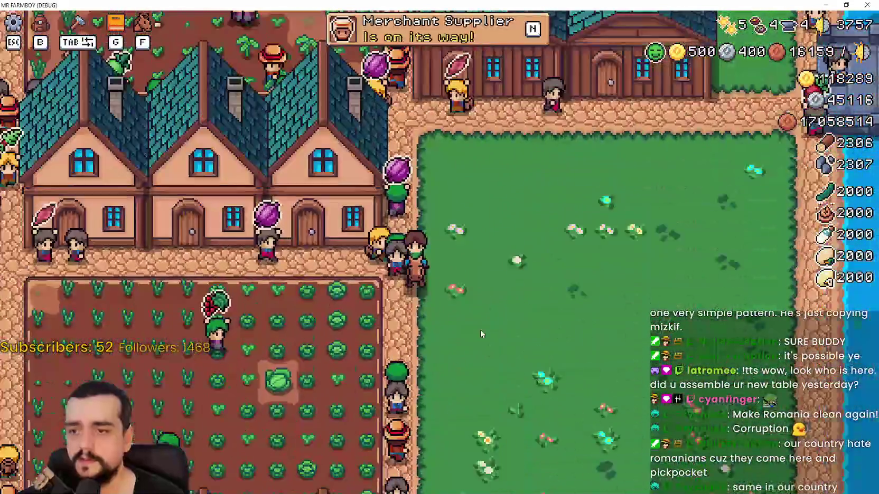
pyautogui.press('w')
pyautogui.scroll(-2, 480, 328)
# Step: Ride west toward the lake, north through the village, east past the merchant, then west past the houses
pyautogui.press('a')
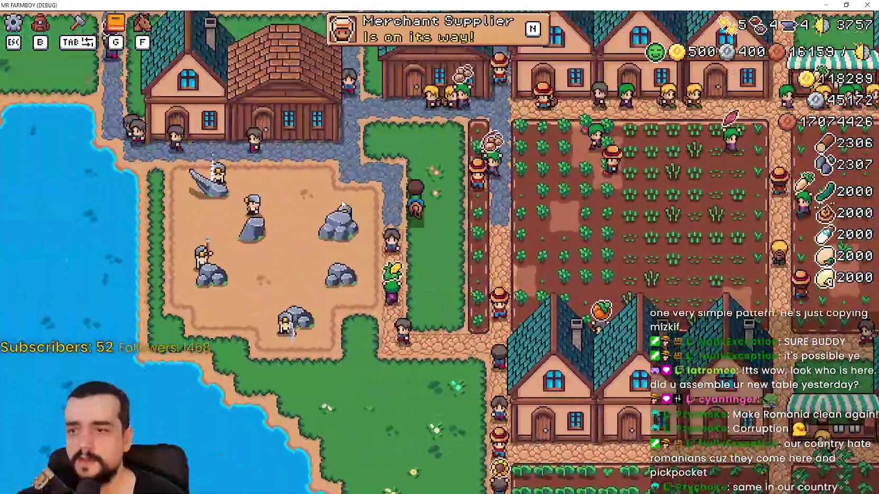
pyautogui.press('w')
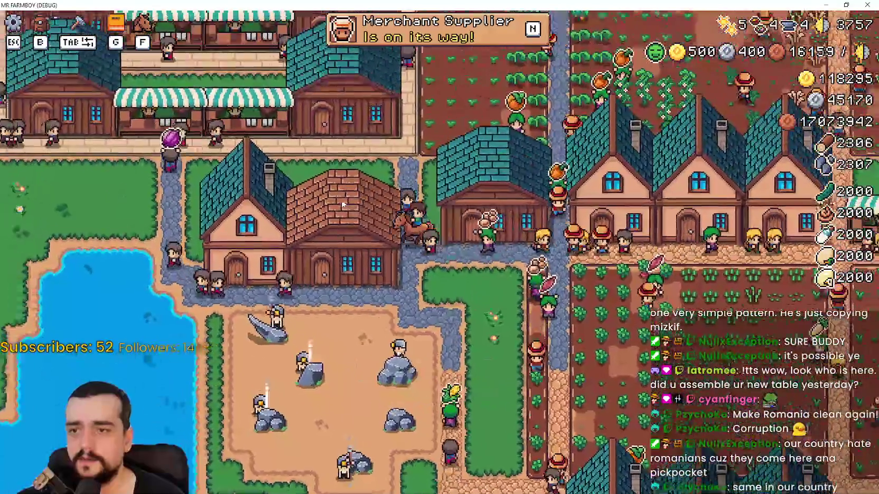
pyautogui.press('d')
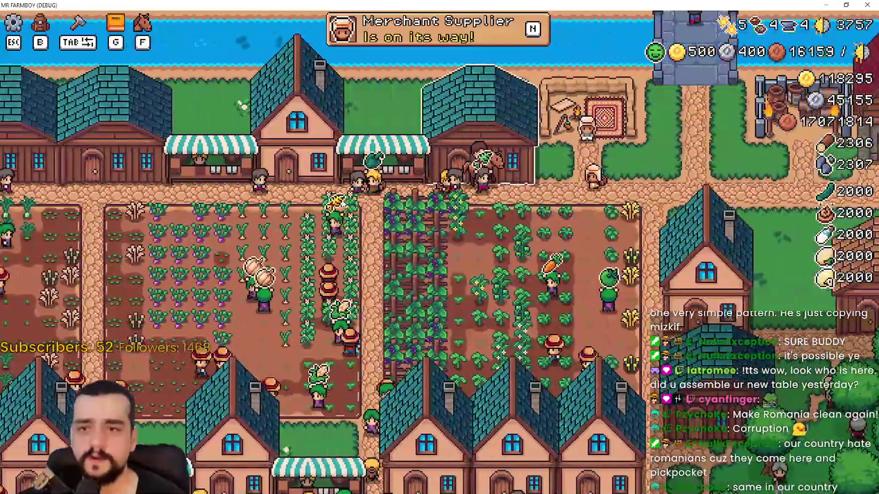
pyautogui.press('d')
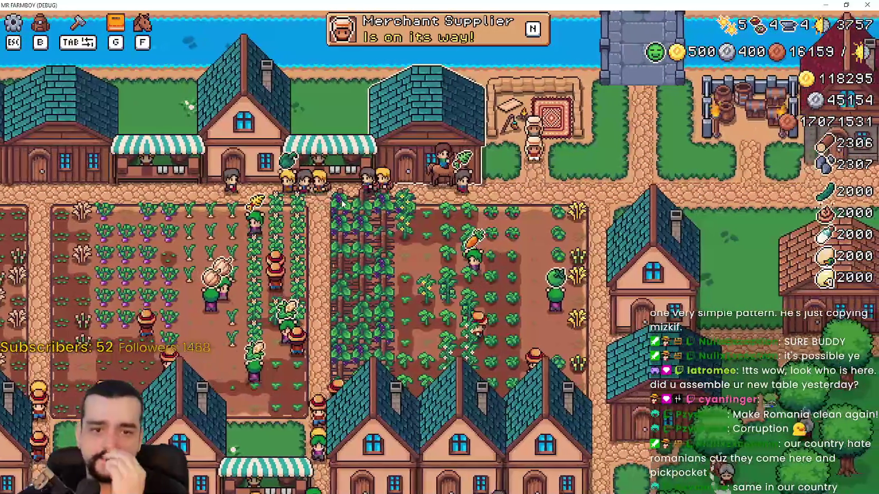
pyautogui.press('s')
pyautogui.press('d')
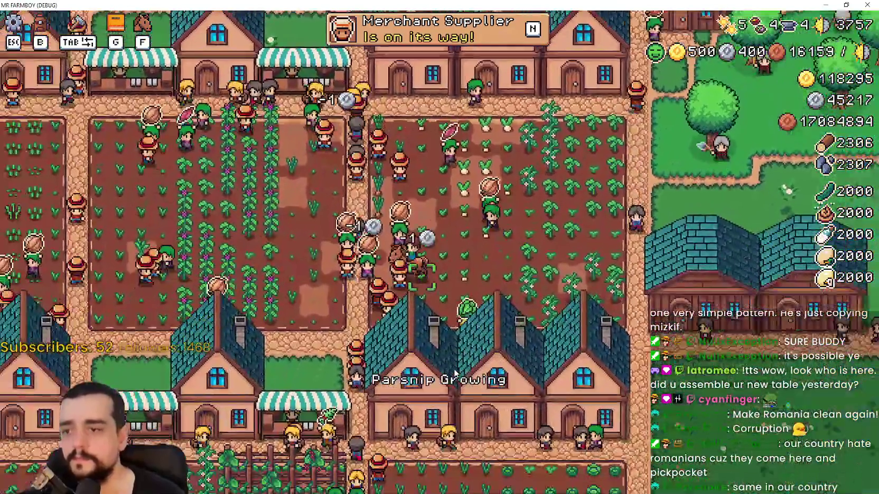
pyautogui.press('s')
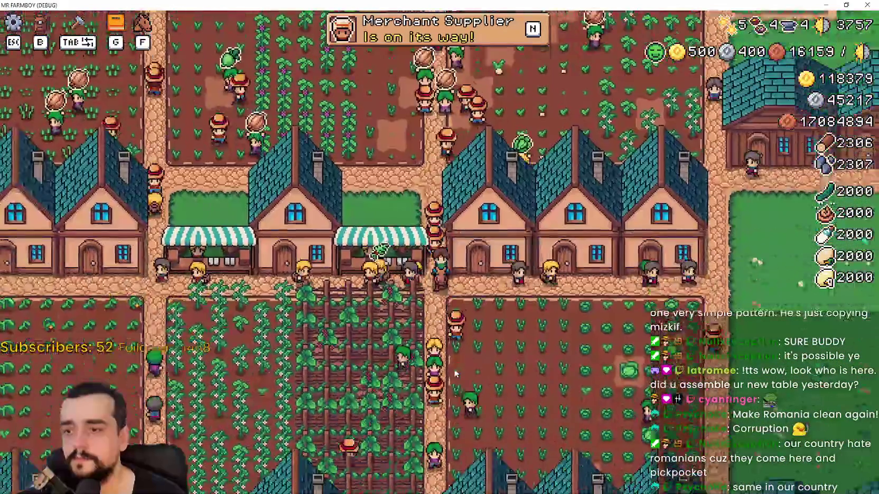
pyautogui.press('d')
pyautogui.press('a')
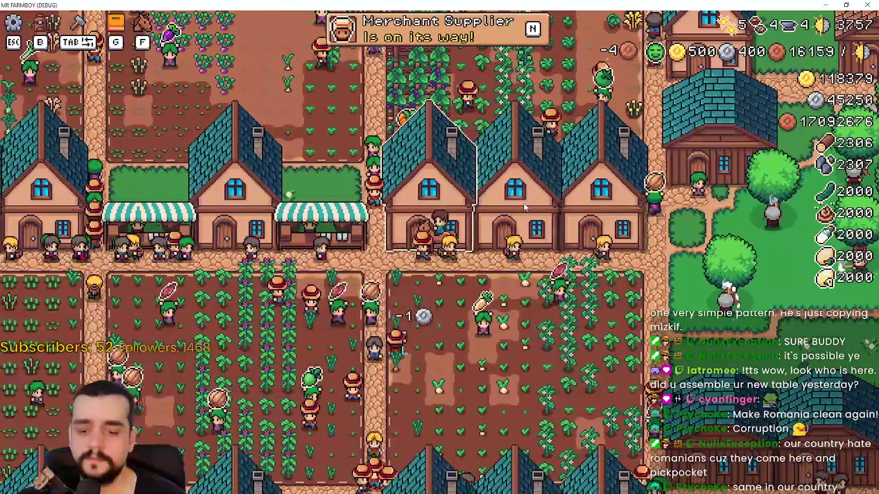
# Step: Glance at the stats and inventory panel, then ride south and east toward the tree grove
pyautogui.press('Tab')
pyautogui.press('Tab')
pyautogui.press('s')
pyautogui.press('d')
pyautogui.press('w')
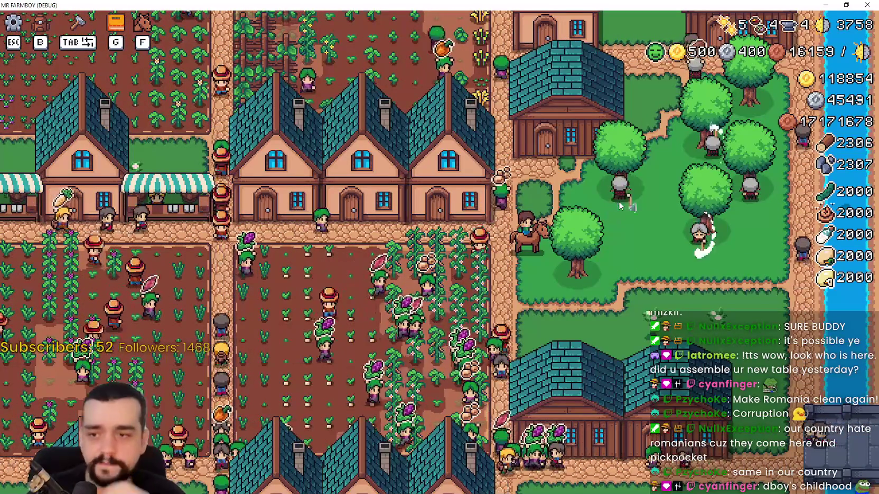
# Step: Ride up to the top road, west along it, then down into the fields
pyautogui.press('w')
pyautogui.press('a')
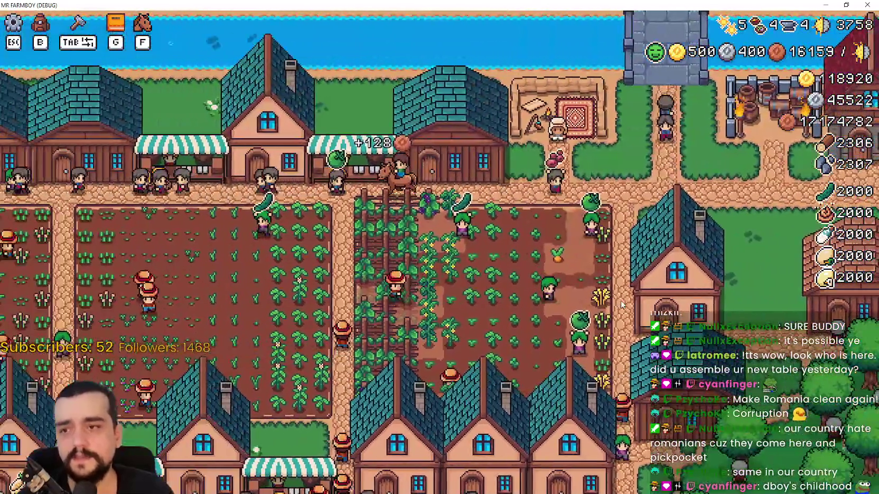
pyautogui.press('a')
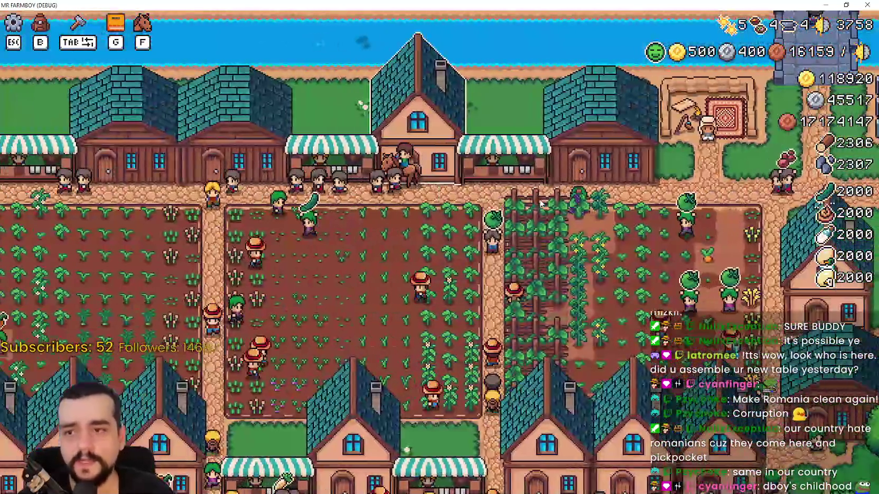
pyautogui.press('a')
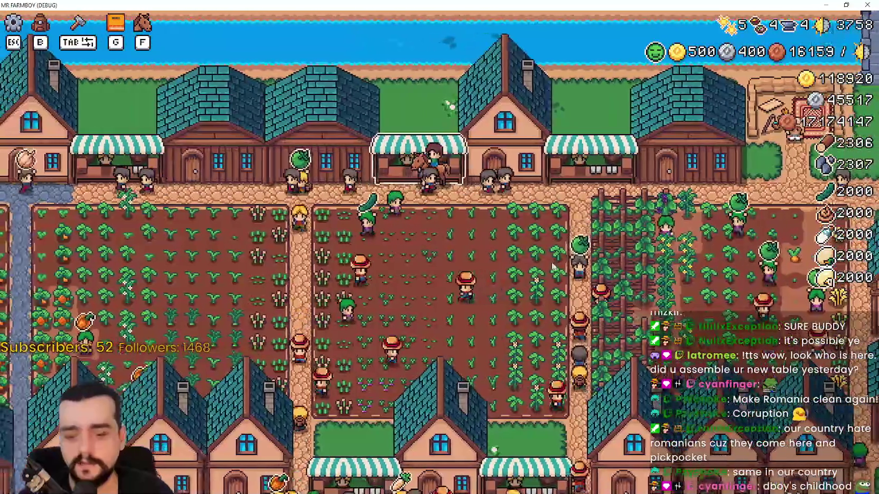
pyautogui.press('s')
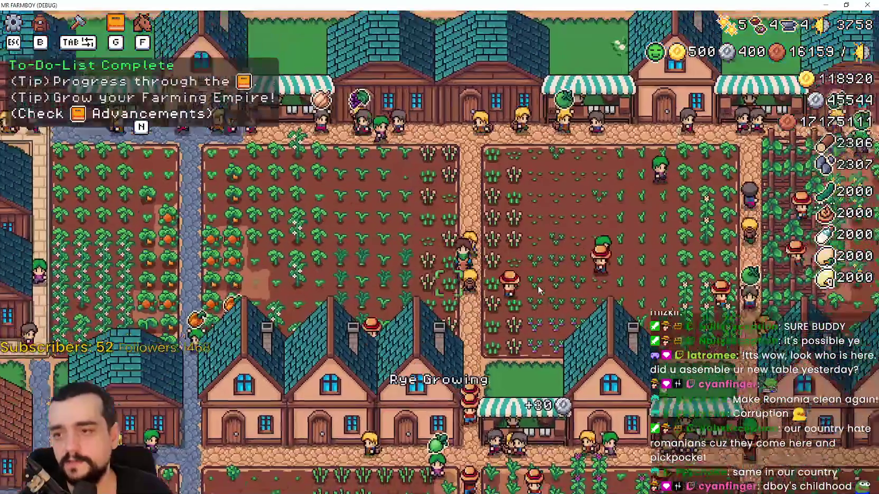
# Step: Check the stats and inventory panel, then ride east across town and back down into the fields
pyautogui.press('b')
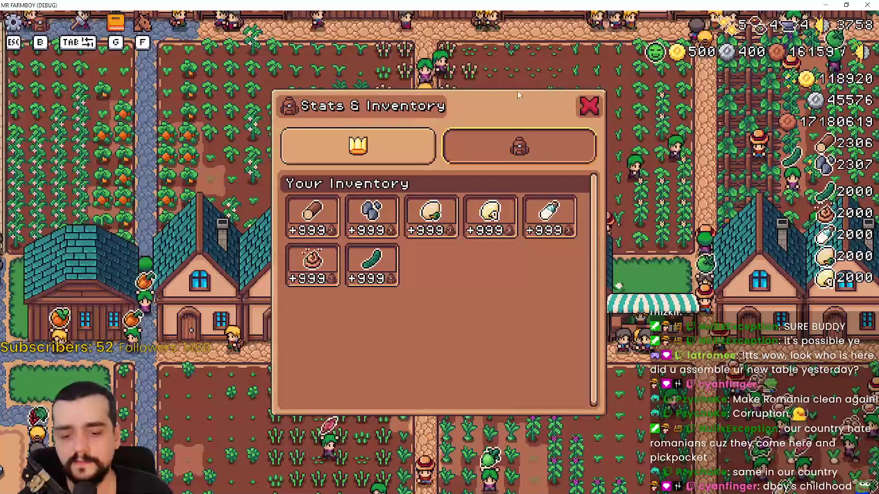
pyautogui.click(589, 105)
pyautogui.press('d')
pyautogui.press('s')
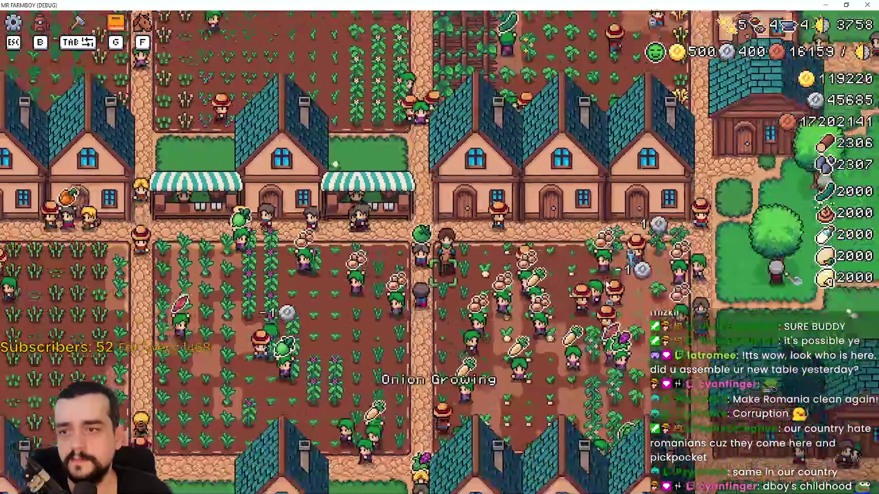
pyautogui.press('d')
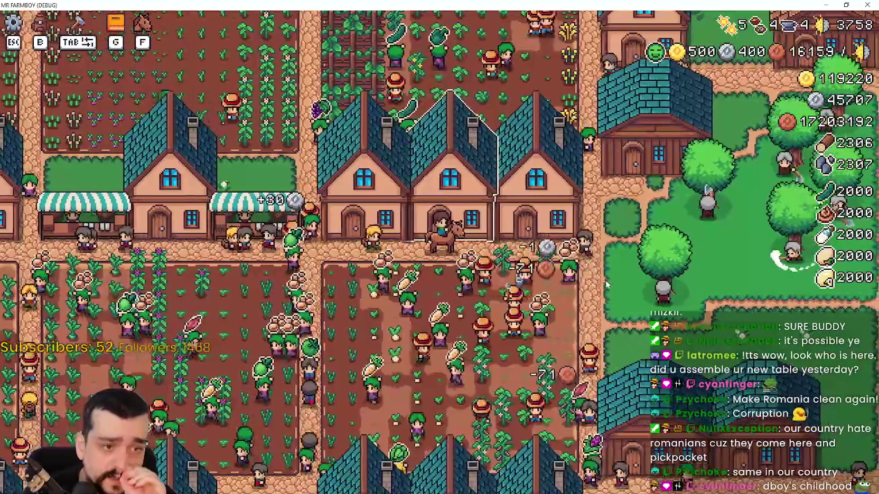
pyautogui.press('a')
pyautogui.press('s')
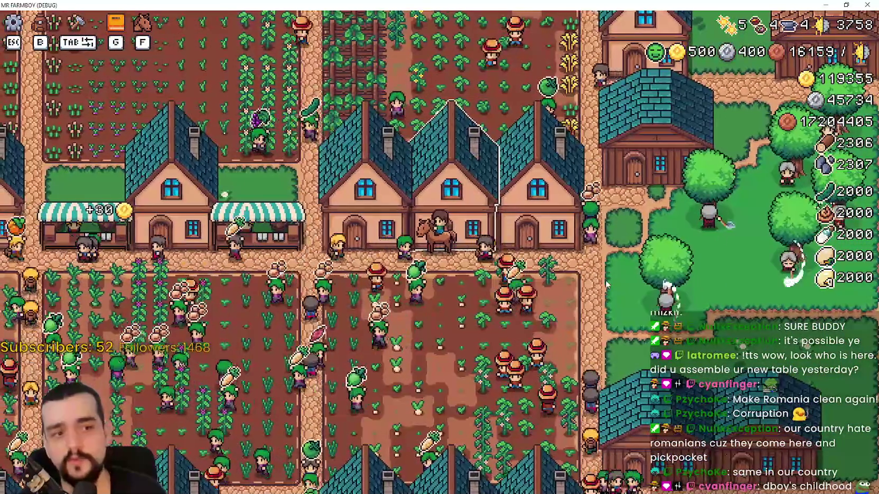
# Step: Ride north to the top road and east to the merchant, opening the Merchant Seller trade window
pyautogui.press('d')
pyautogui.press('w')
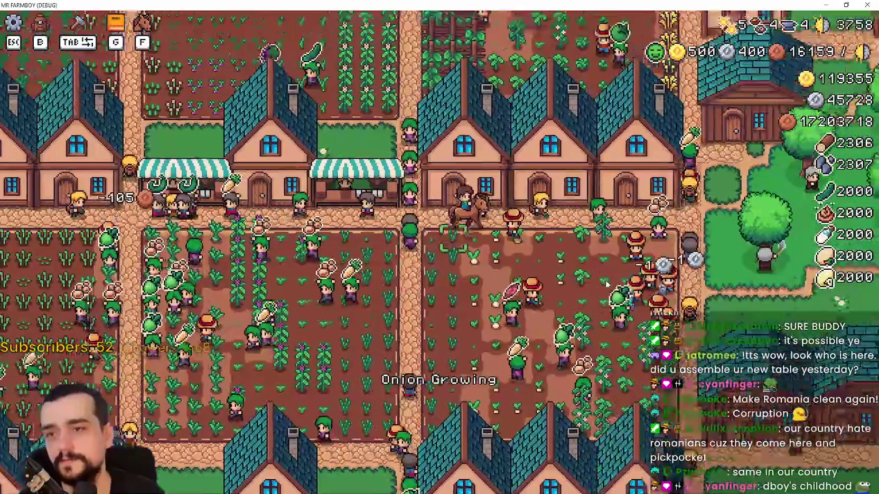
pyautogui.press('d')
pyautogui.press('w')
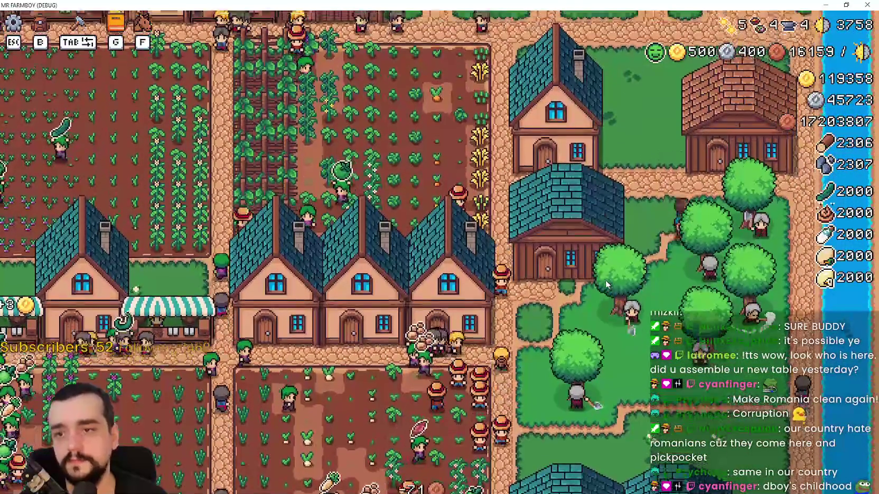
pyautogui.press('w')
pyautogui.press('a')
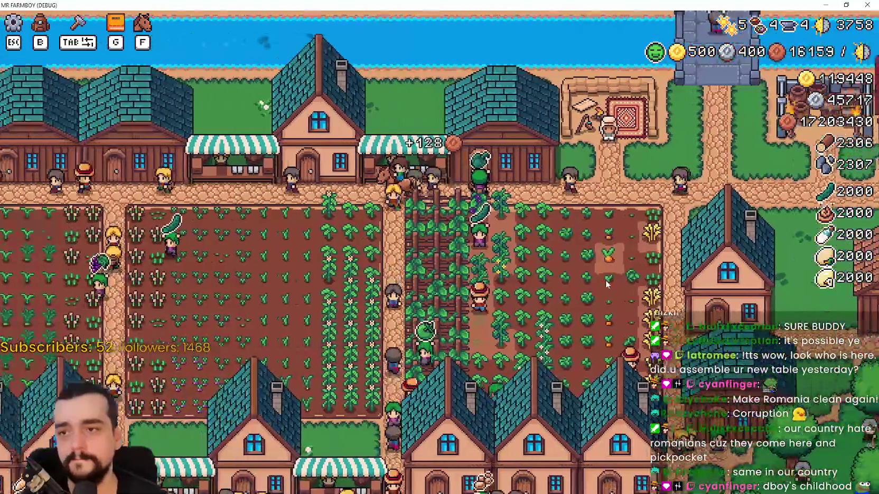
pyautogui.press('d')
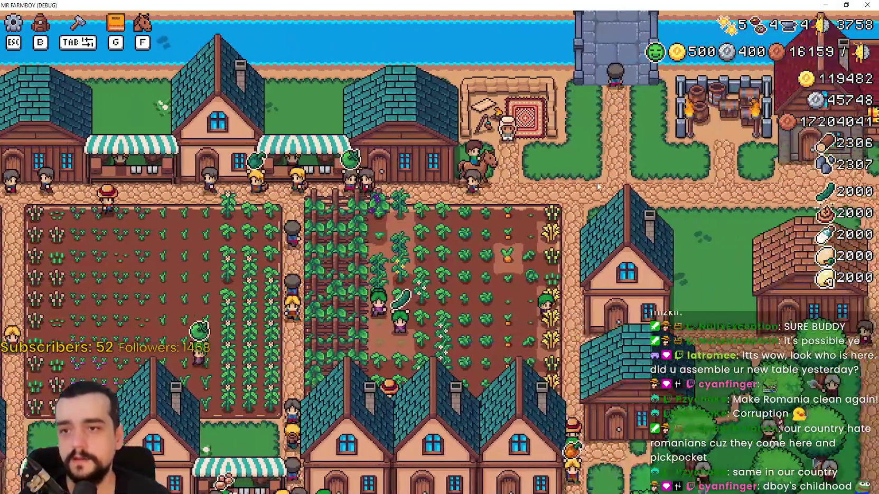
pyautogui.press('d')
pyautogui.click(597, 187)
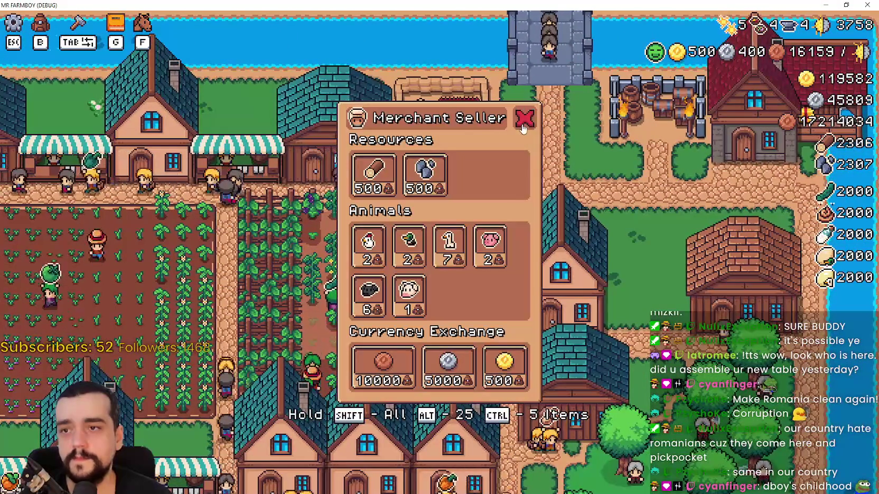
# Step: Close the trade window, reposition by the merchant's rug, and reopen the Merchant Seller
pyautogui.press('Escape')
pyautogui.press('a')
pyautogui.press('w')
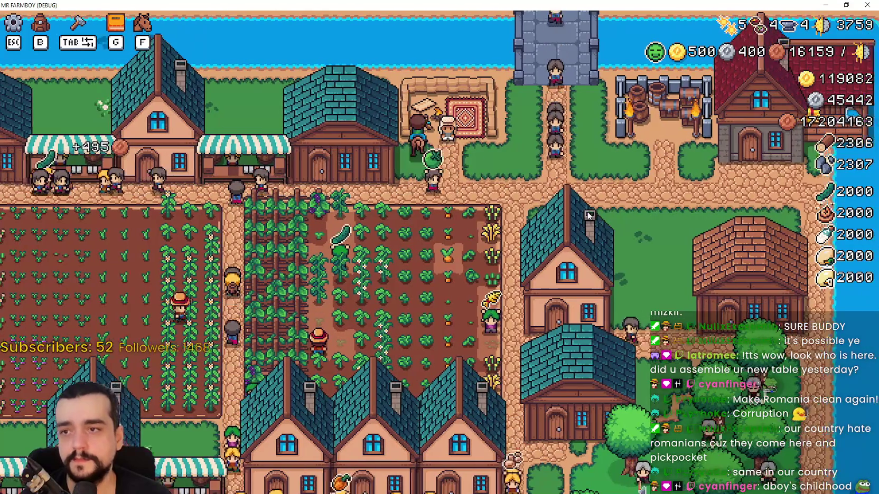
pyautogui.press('s')
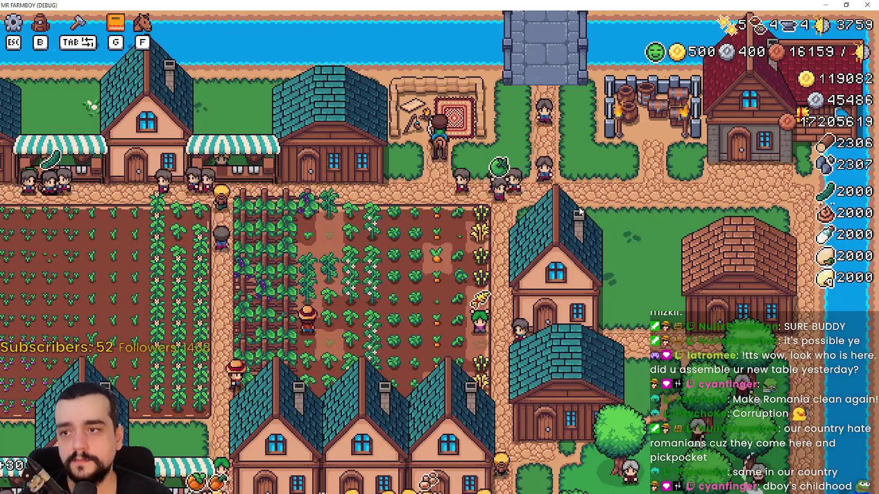
pyautogui.press('e')
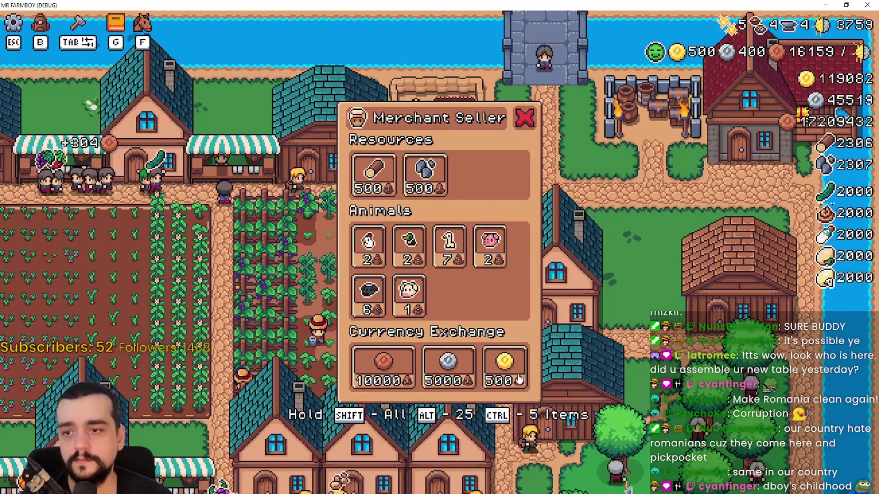
# Step: Exchange silver coins for a gold coin nine times, then close the Merchant Seller's offers
pyautogui.click(519, 380)
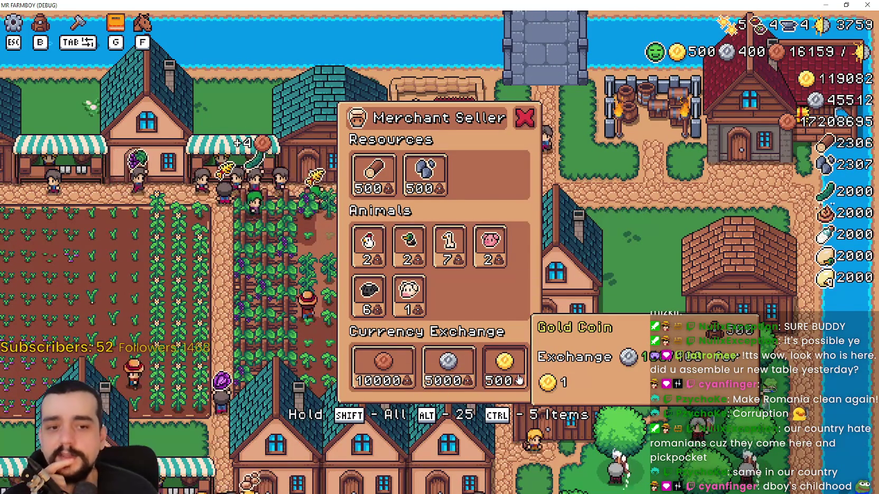
pyautogui.click(519, 380)
pyautogui.click(518, 380)
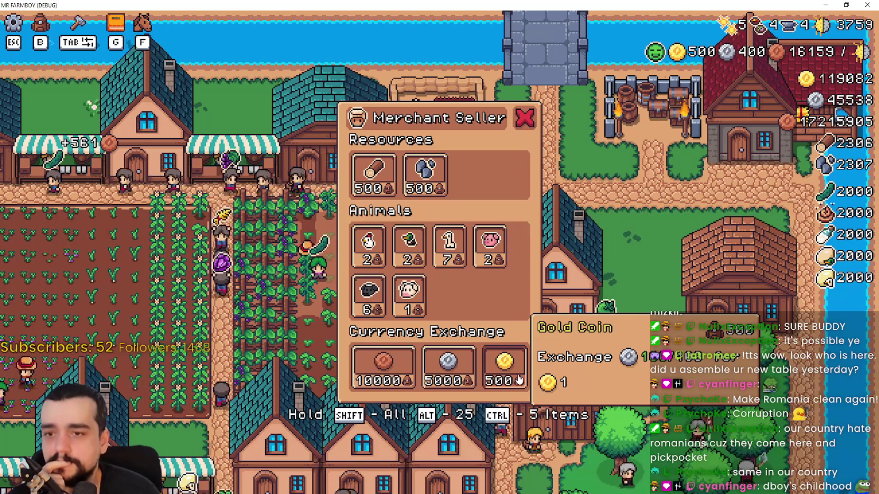
pyautogui.click(519, 380)
pyautogui.click(519, 380)
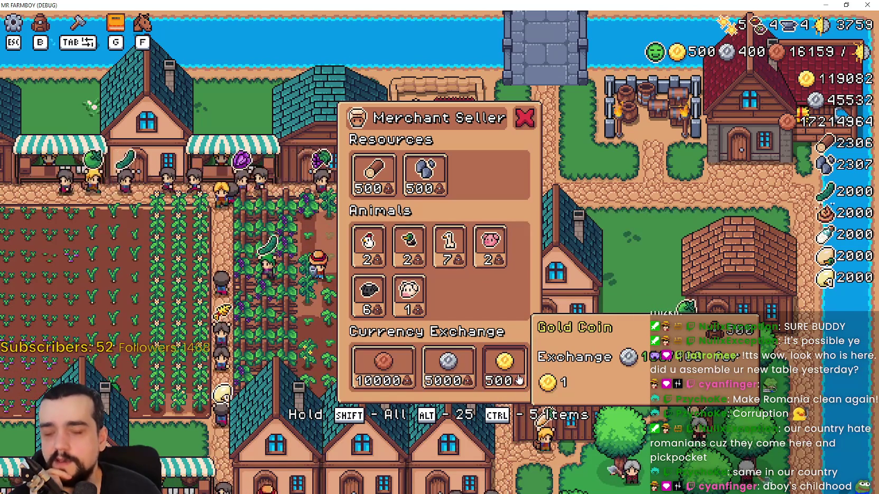
pyautogui.click(518, 379)
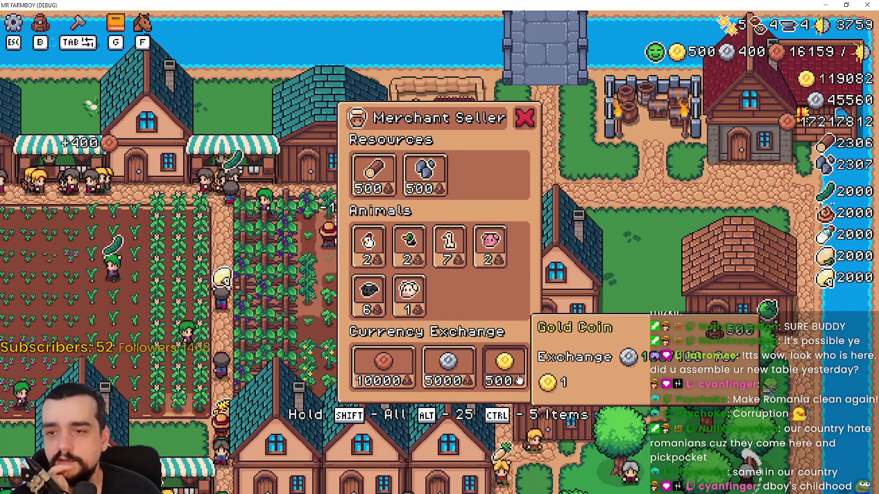
pyautogui.click(519, 380)
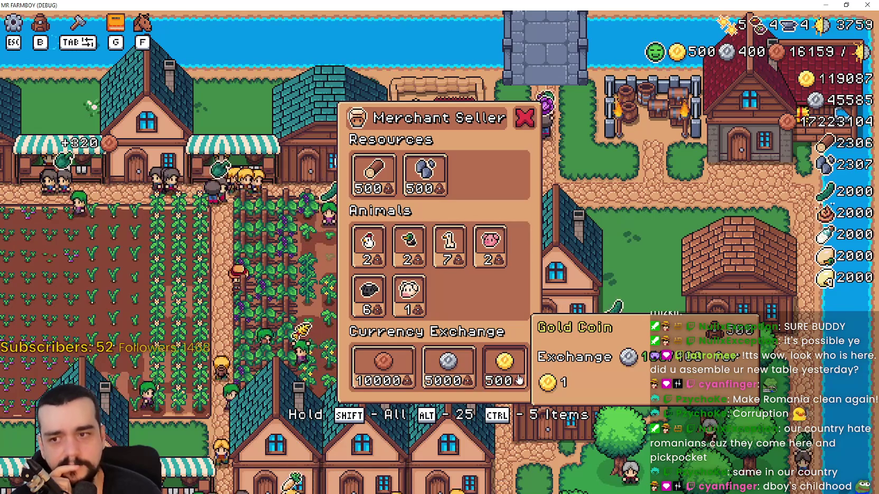
pyautogui.click(519, 380)
pyautogui.click(518, 380)
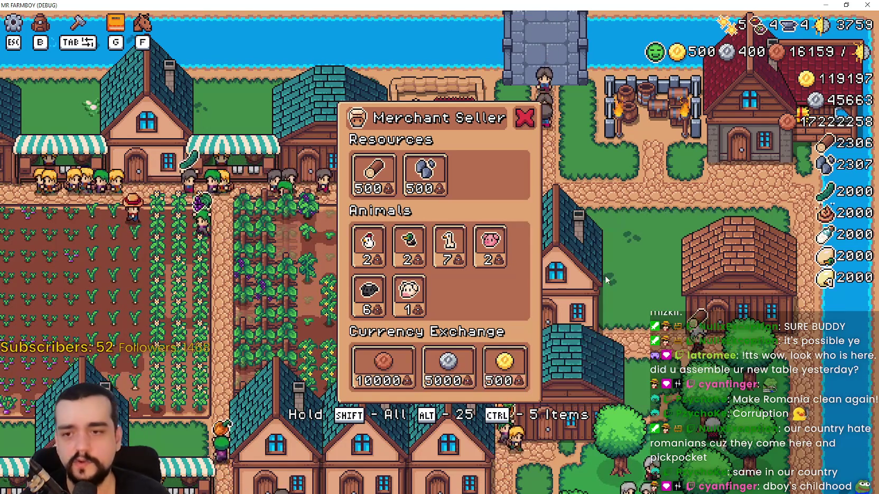
pyautogui.click(535, 121)
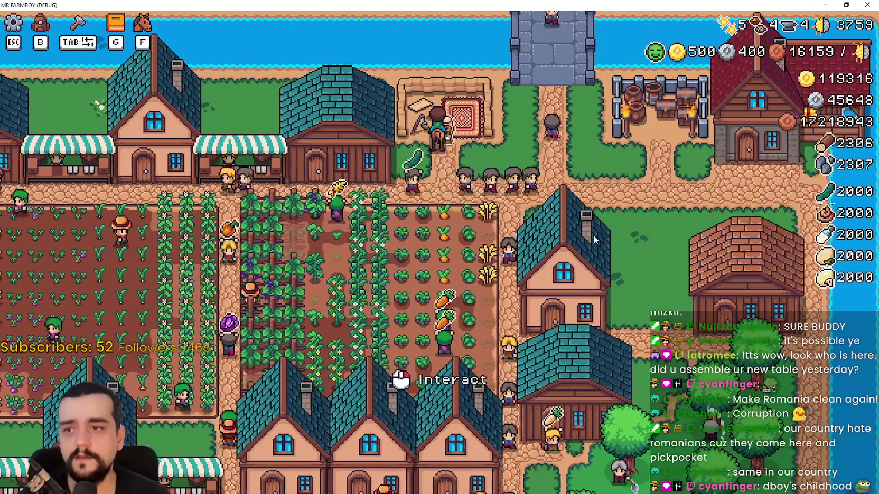
# Step: Reopen the Merchant Seller's offers at the merchant and close them again
pyautogui.press('e')
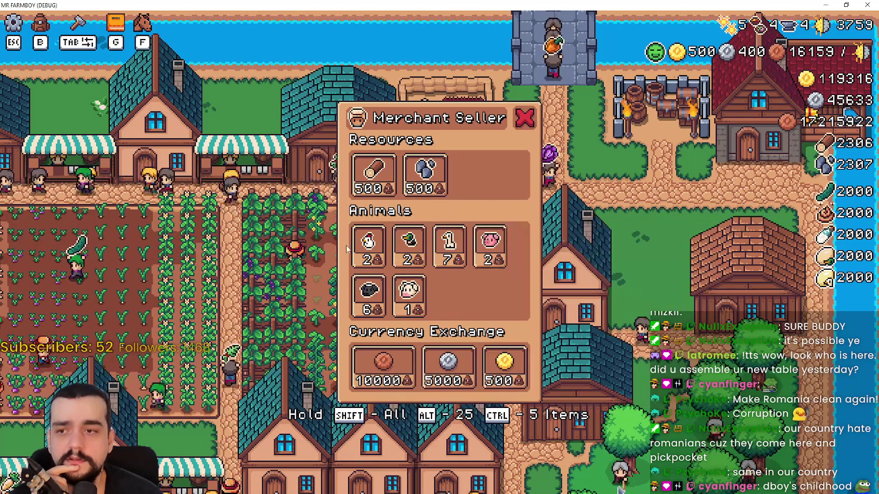
pyautogui.click(527, 117)
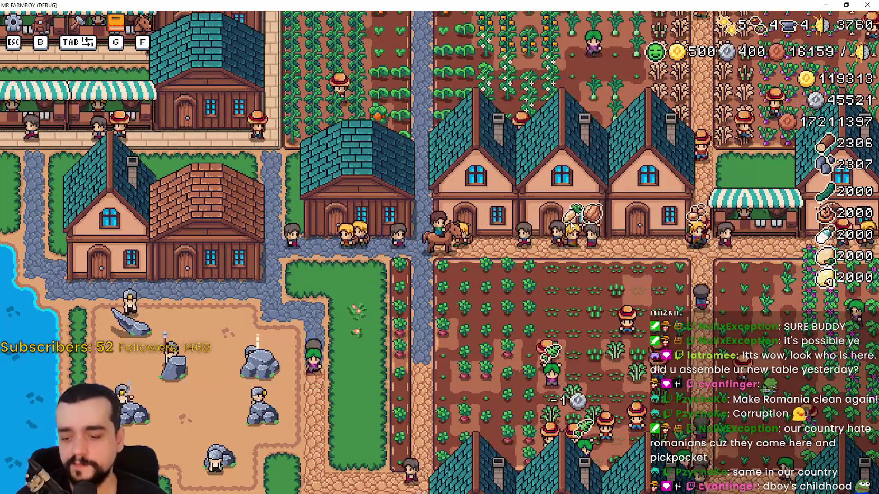
# Step: Ride through town past the barley and pepper fields, checking the warehouse stock
pyautogui.press('d')
pyautogui.press('w')
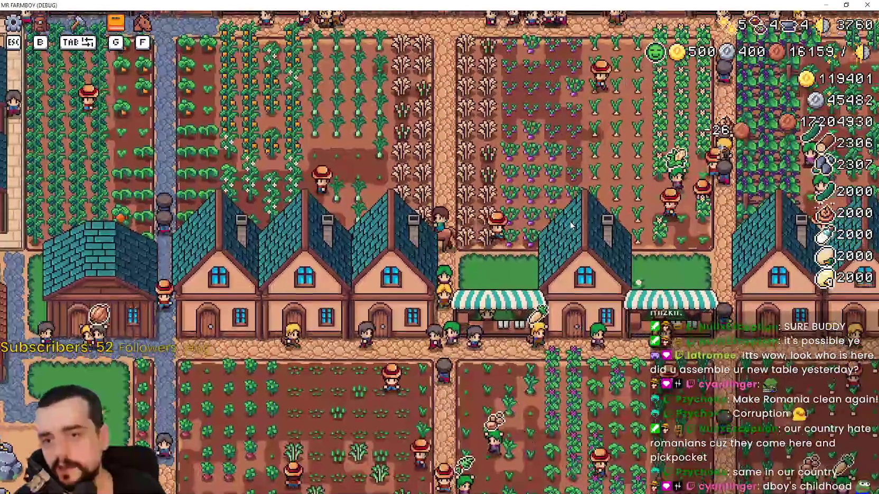
pyautogui.press('s')
pyautogui.press('s')
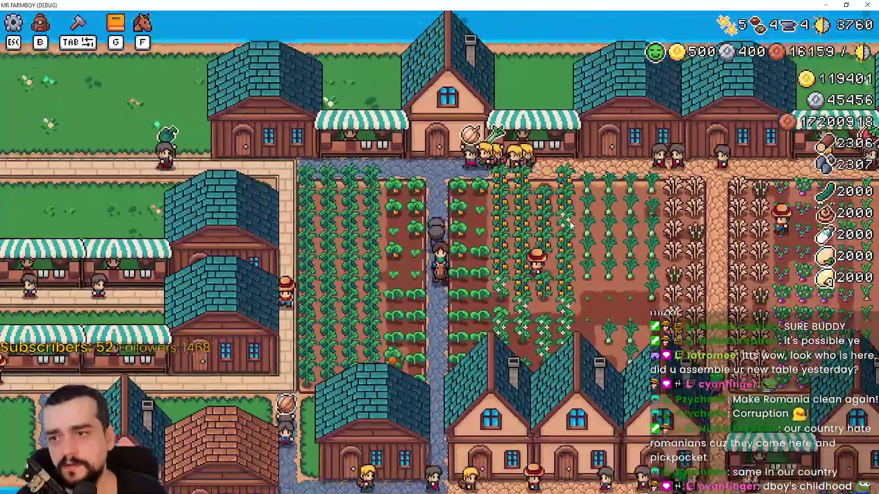
pyautogui.press('d')
pyautogui.press('d')
pyautogui.press('w')
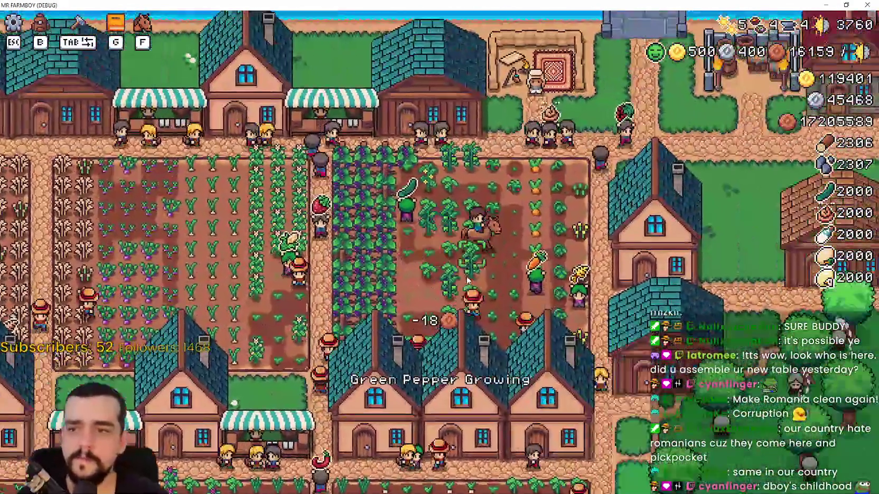
pyautogui.press('a')
pyautogui.press('w')
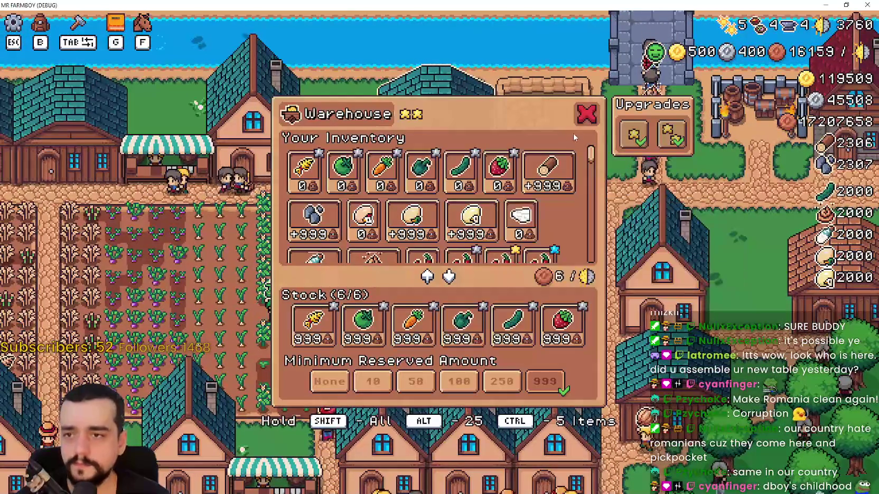
pyautogui.press('d')
pyautogui.press('s')
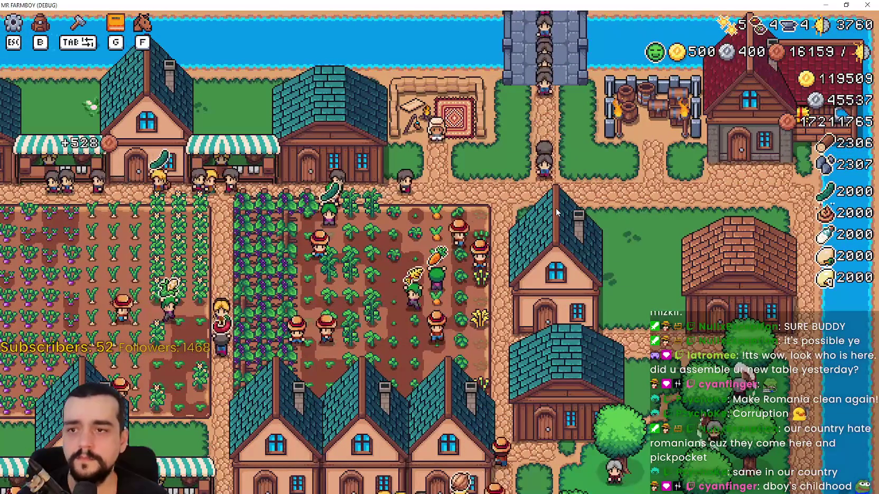
# Step: Ride past the houses, crop fields, pond and rocks, back into town by the market stalls
pyautogui.press('s')
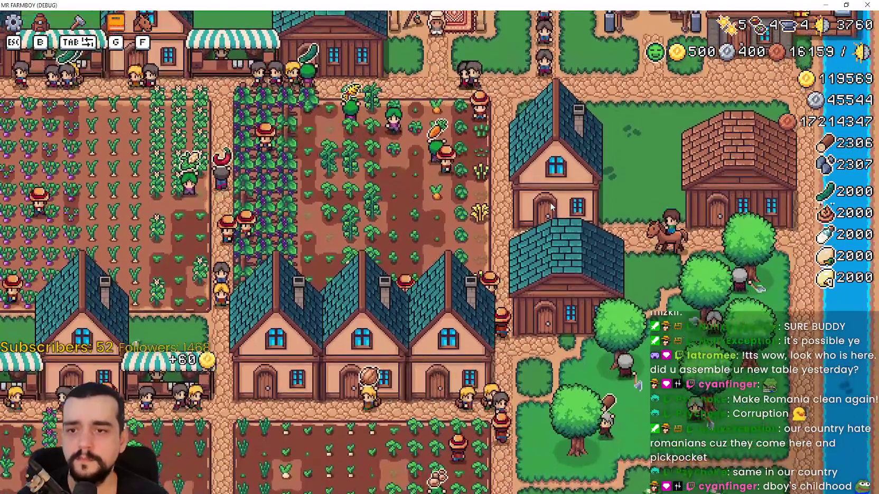
pyautogui.press('a')
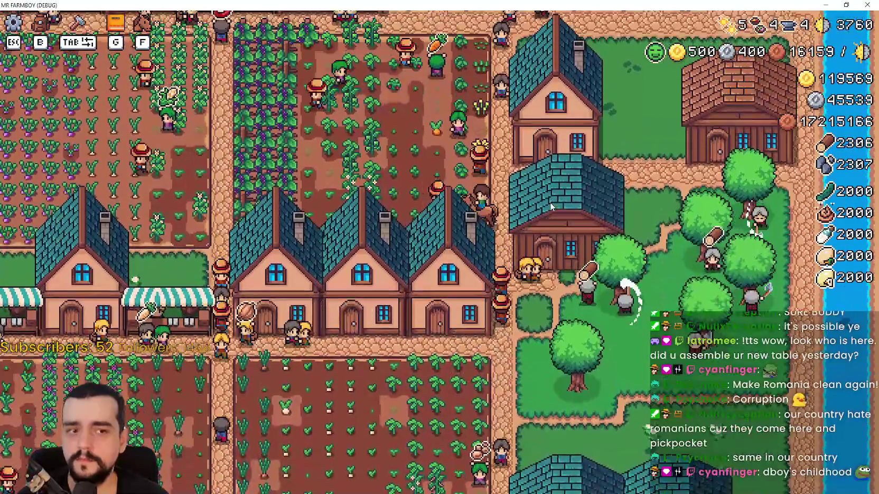
pyautogui.press('w')
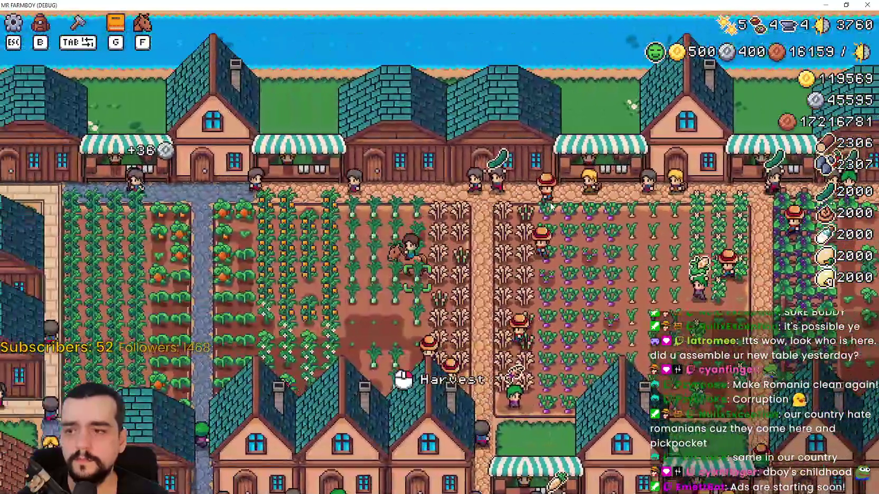
pyautogui.press('s')
pyautogui.press('a')
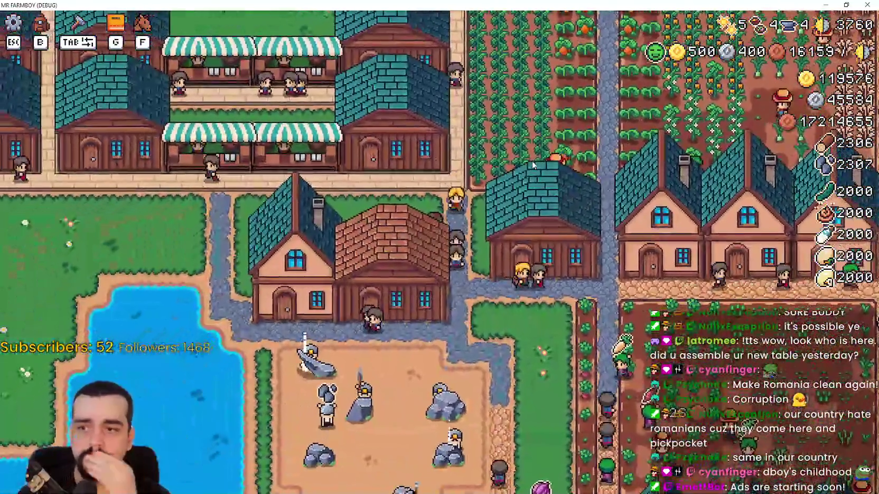
pyautogui.press('s')
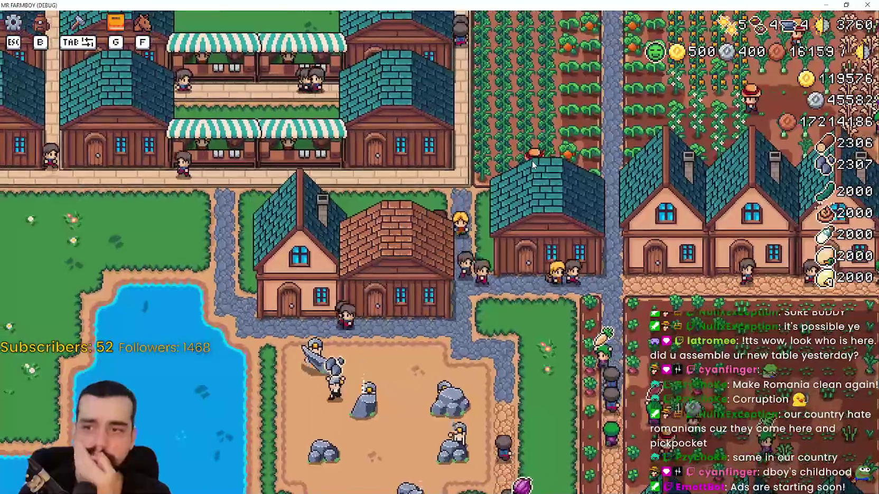
pyautogui.press('d')
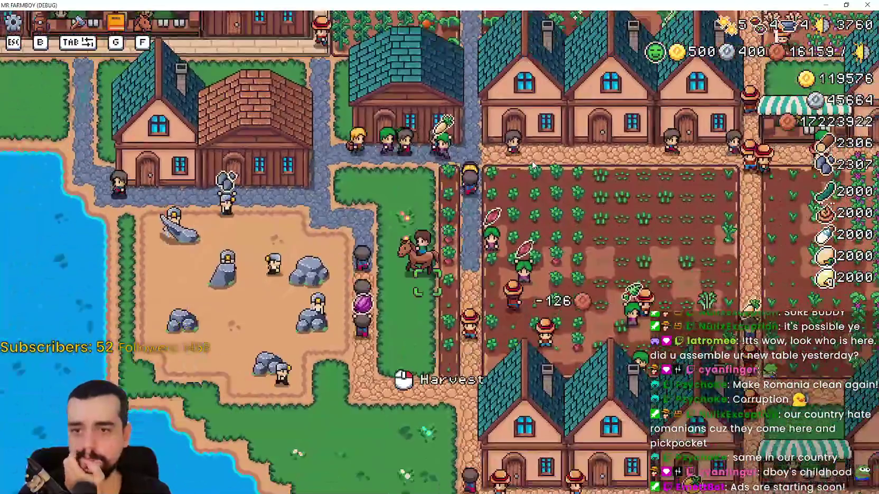
pyautogui.press('s')
pyautogui.press('a')
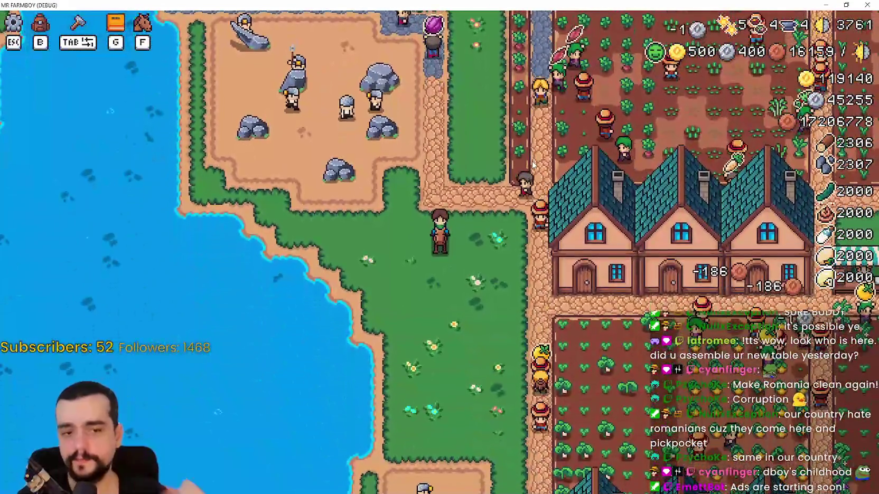
pyautogui.press('w')
pyautogui.press('d')
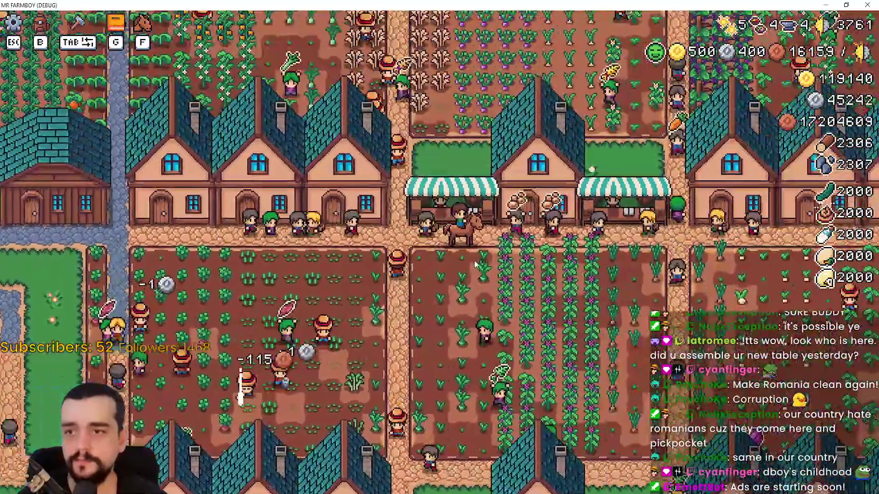
pyautogui.press('d')
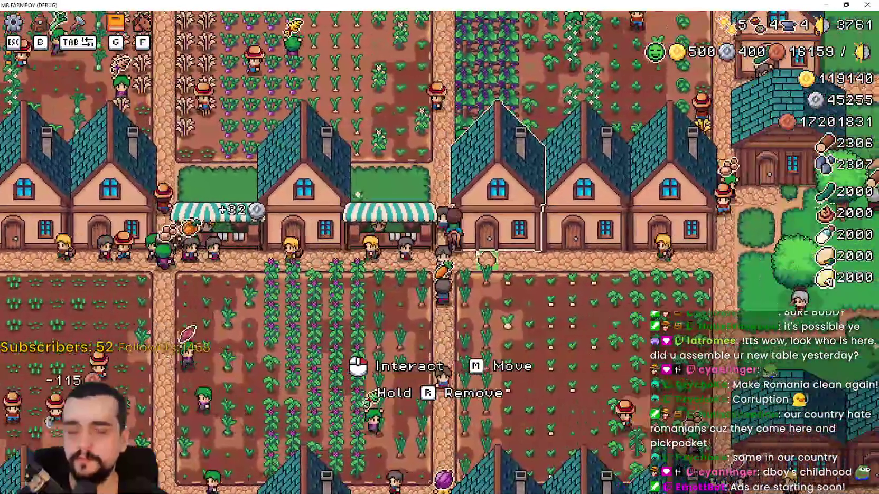
# Step: Ride to the market stall, the White Corn field, then the strawberry field
pyautogui.press('a')
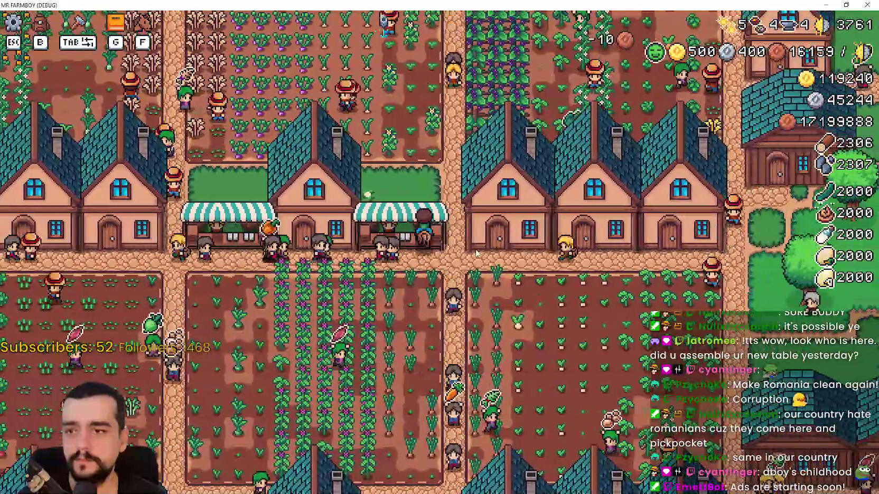
pyautogui.press('a')
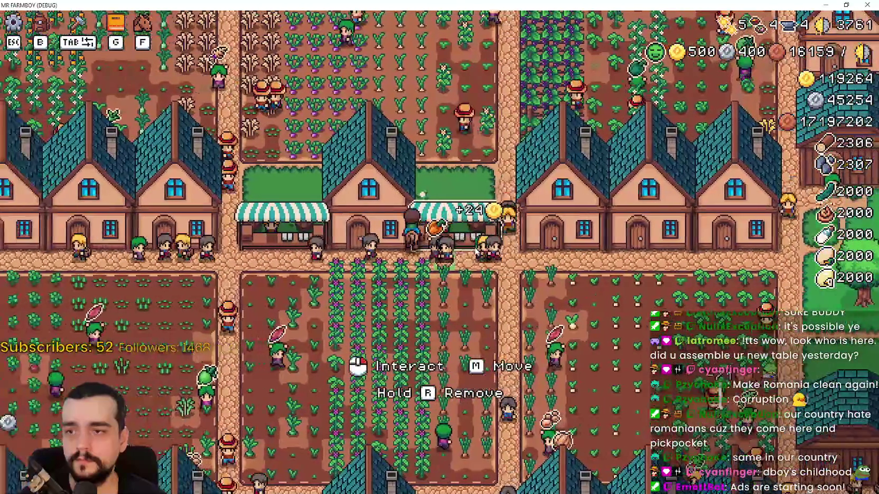
pyautogui.press('w')
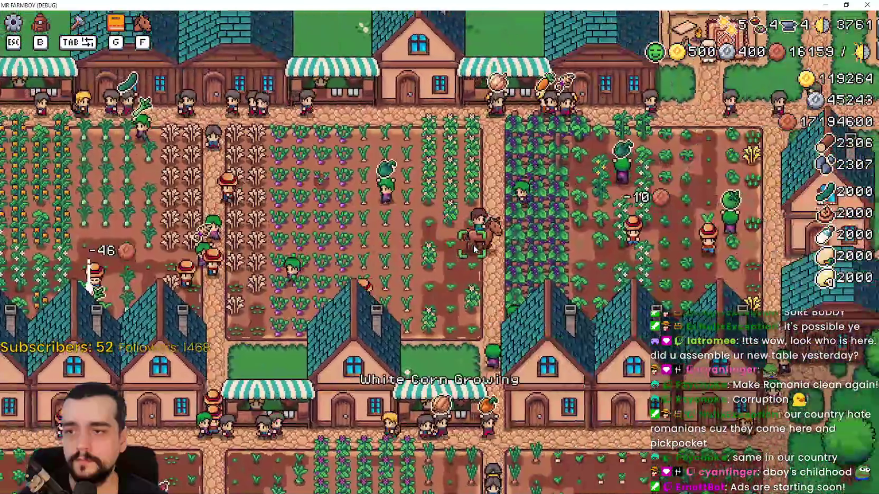
pyautogui.press('s')
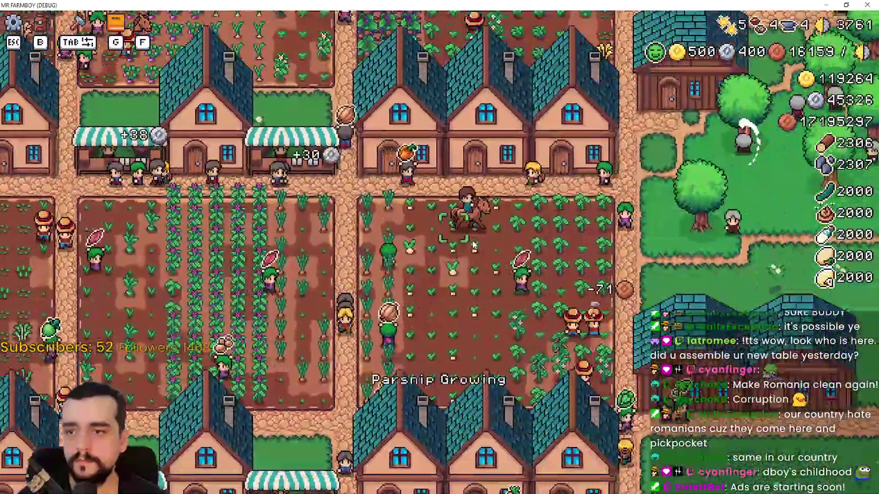
pyautogui.press('d')
pyautogui.press('a')
pyautogui.press('w')
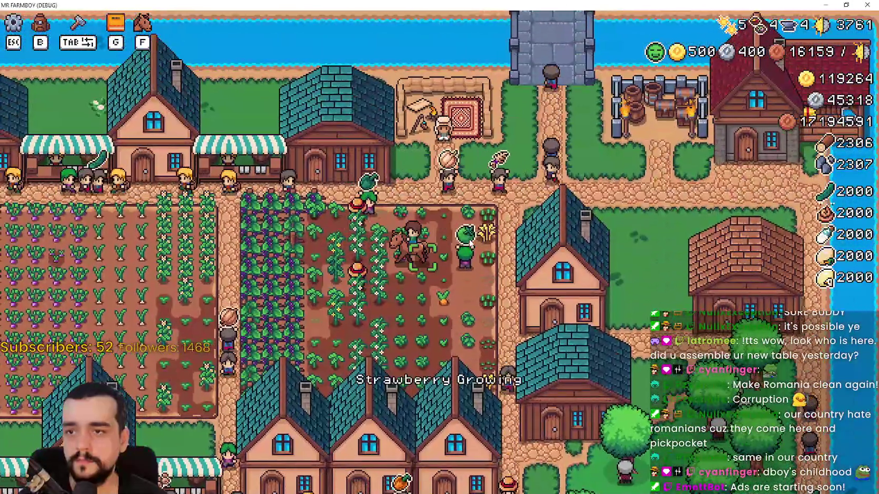
pyautogui.press('s')
pyautogui.press('a')
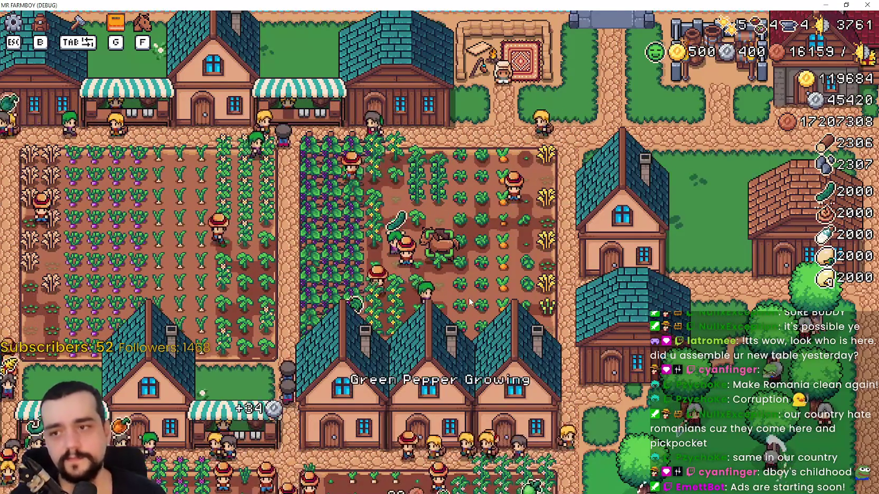
# Step: Ride up-right across the crop field toward the strawberries
pyautogui.press('w')
pyautogui.press('d')
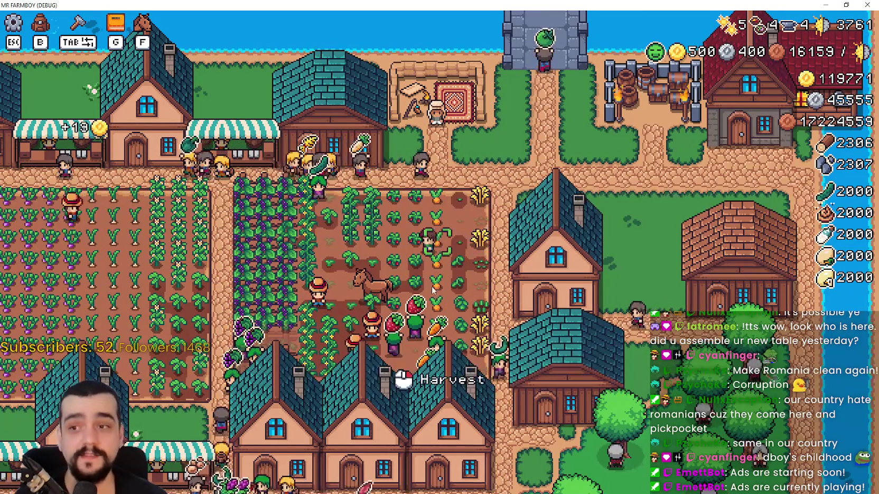
# Step: Ride through the village, tree grove and pond stones into the market street
pyautogui.press('a')
pyautogui.press('s')
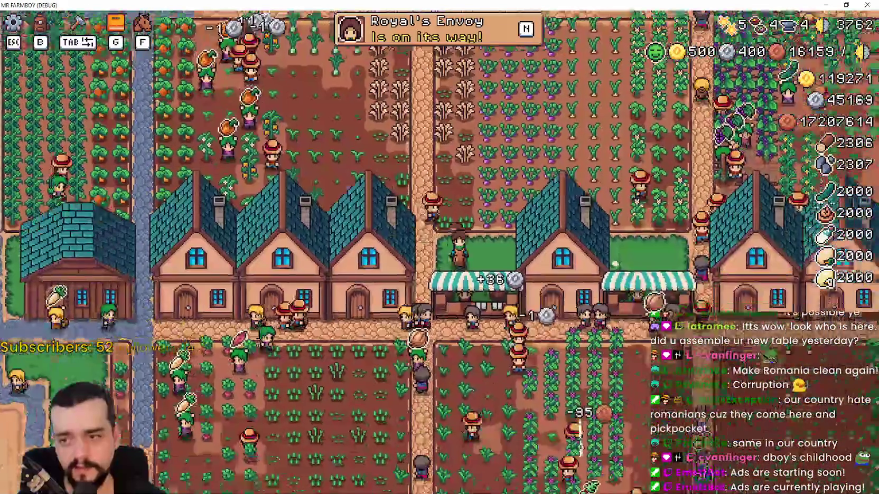
pyautogui.press('d')
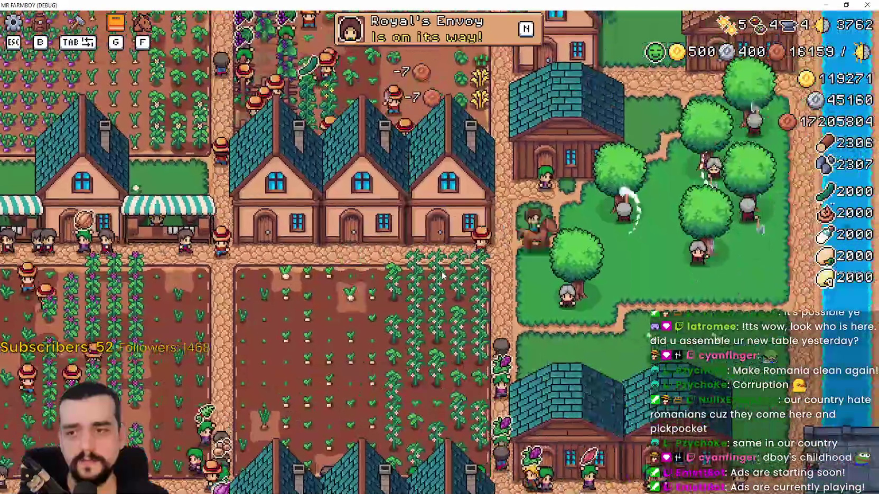
pyautogui.press('w')
pyautogui.press('s')
pyautogui.press('s')
pyautogui.press('a')
pyautogui.press('a')
pyautogui.press('w')
pyautogui.press('w')
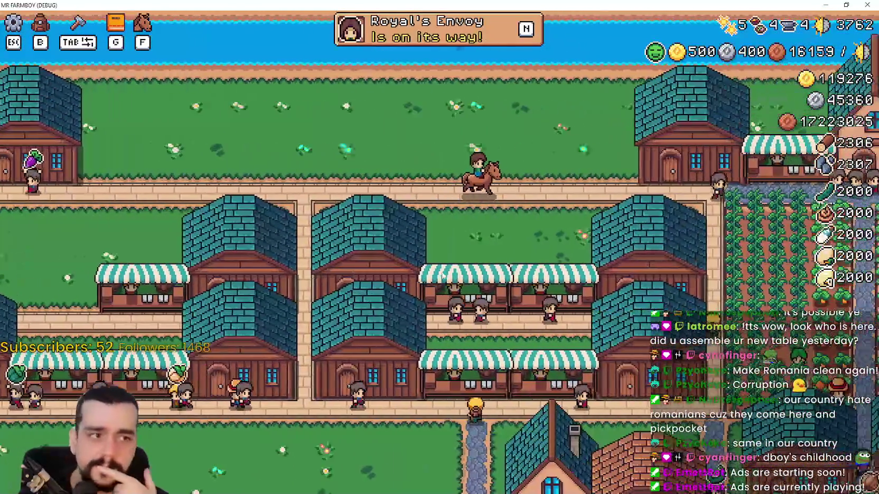
# Step: Ride through the crop fields and road across town, then pause the game
pyautogui.press('d')
pyautogui.press('s')
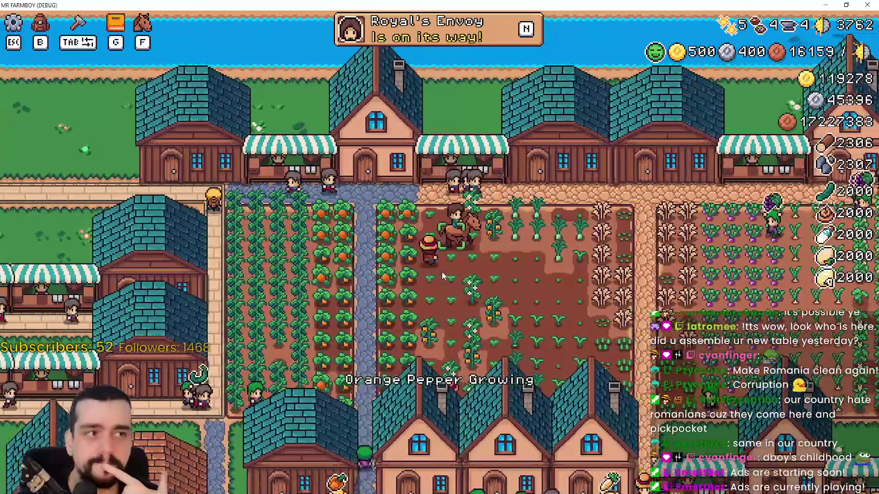
pyautogui.press('s')
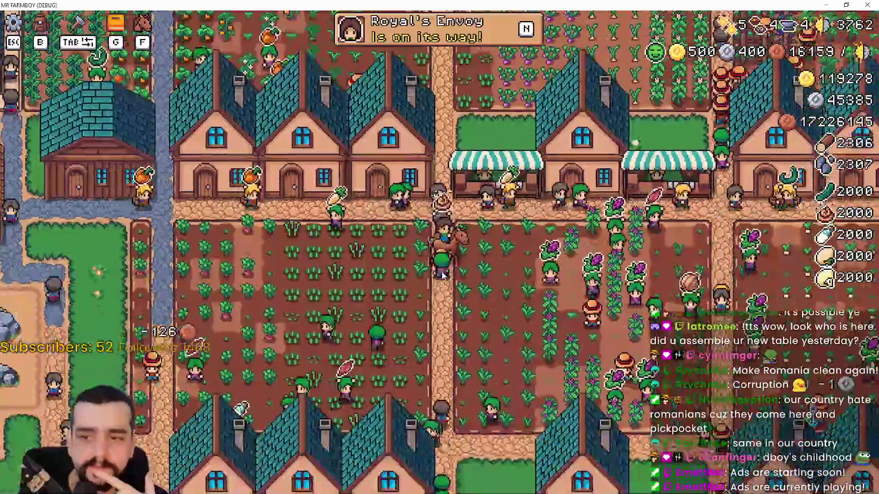
pyautogui.press('w')
pyautogui.press('d')
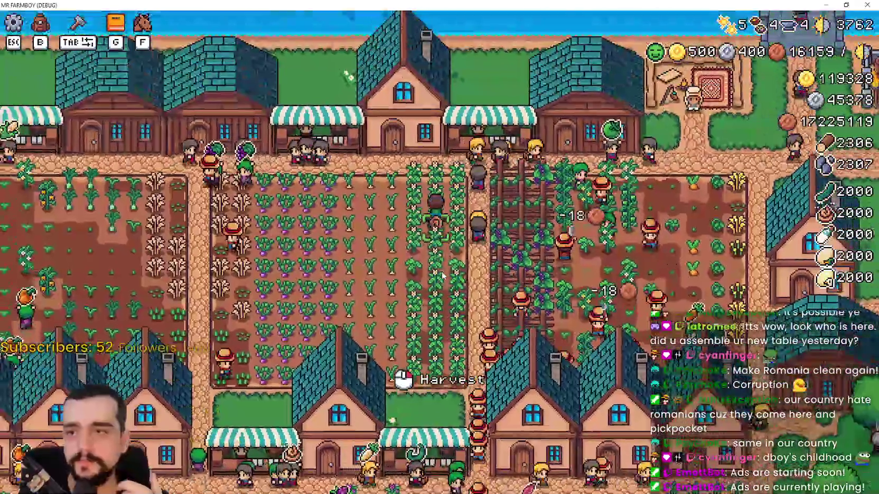
pyautogui.press('s')
pyautogui.press('a')
pyautogui.press('s')
pyautogui.press('d')
pyautogui.scroll(5, 425, 212)
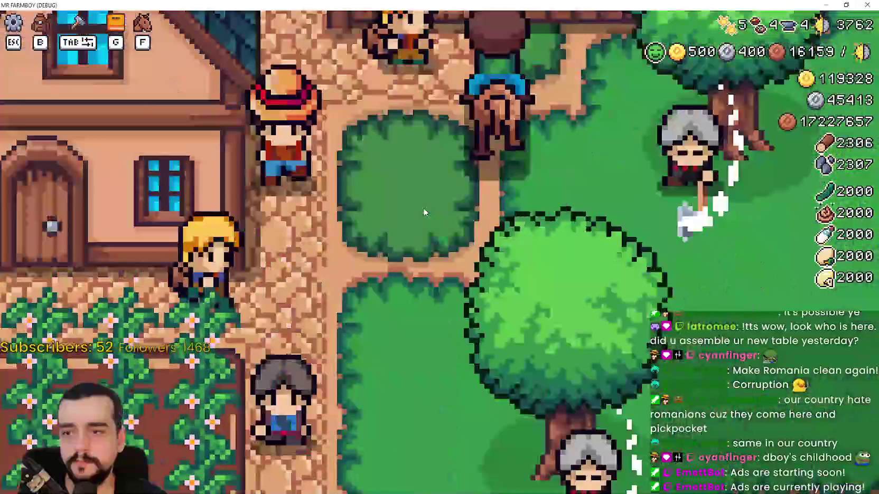
pyautogui.scroll(-8, 425, 213)
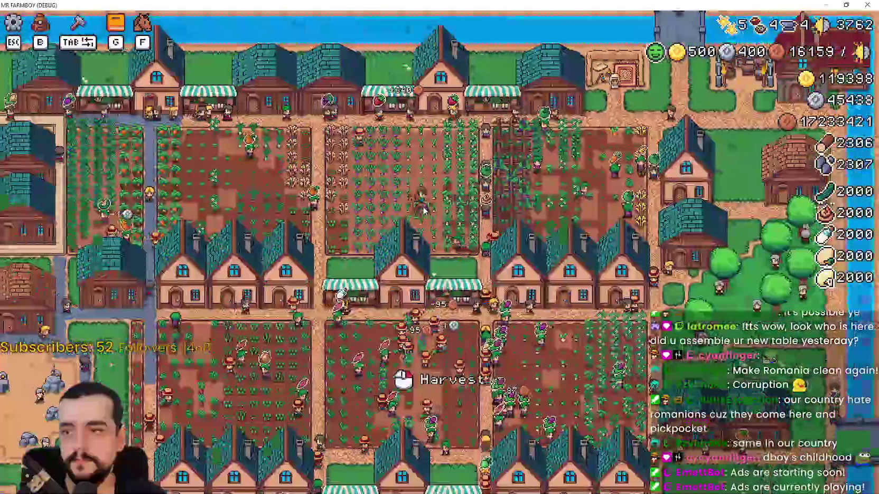
pyautogui.press('a')
pyautogui.press('s')
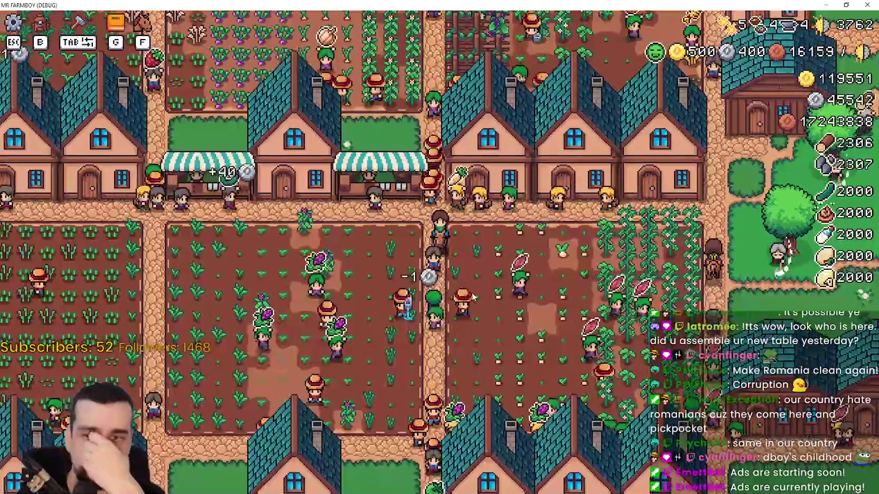
pyautogui.press('Escape')
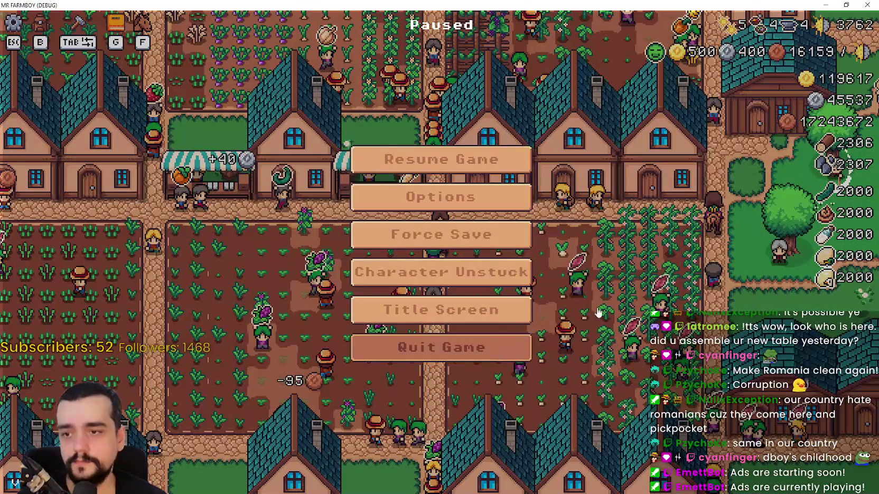
# Step: Quit the debug game and look over the save_node_data loop in save_level_data_component.gd
pyautogui.press('Escape')
pyautogui.hotkey('alt', 'F4')
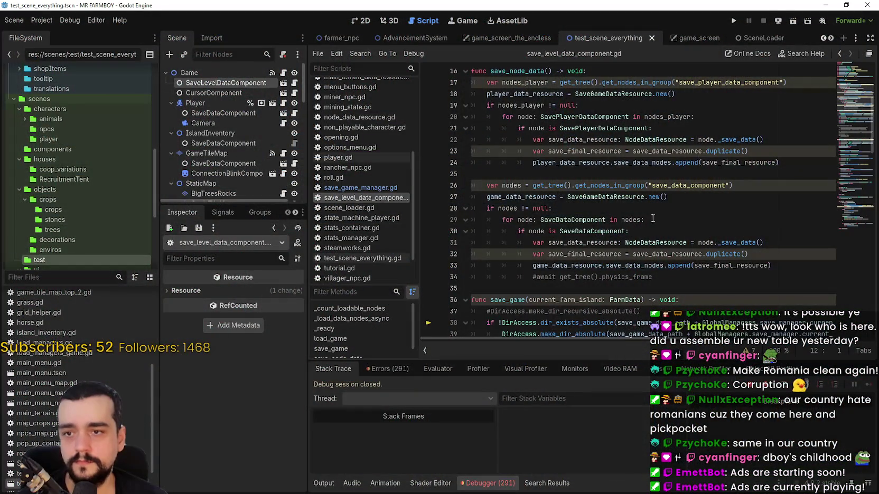
pyautogui.click(653, 218)
pyautogui.scroll(4, 653, 219)
pyautogui.scroll(-3, 650, 227)
# Step: Inspect the save_game function, glance at the save_10 folder's files, and return to the script
pyautogui.click(593, 295)
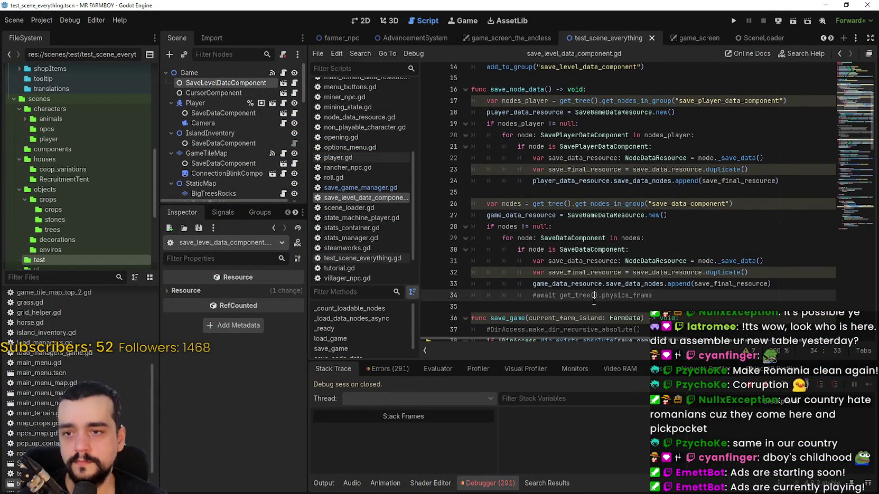
pyautogui.scroll(-4, 594, 299)
pyautogui.click(546, 170)
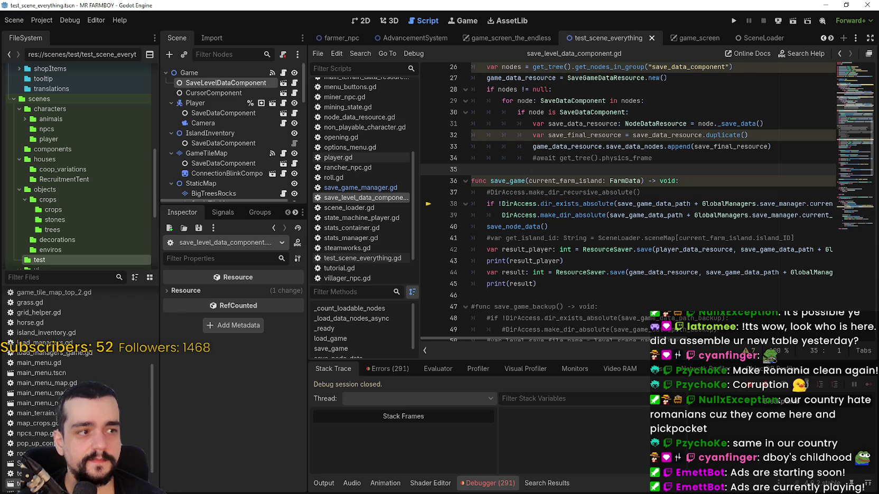
pyautogui.hotkey('alt', 'Tab')
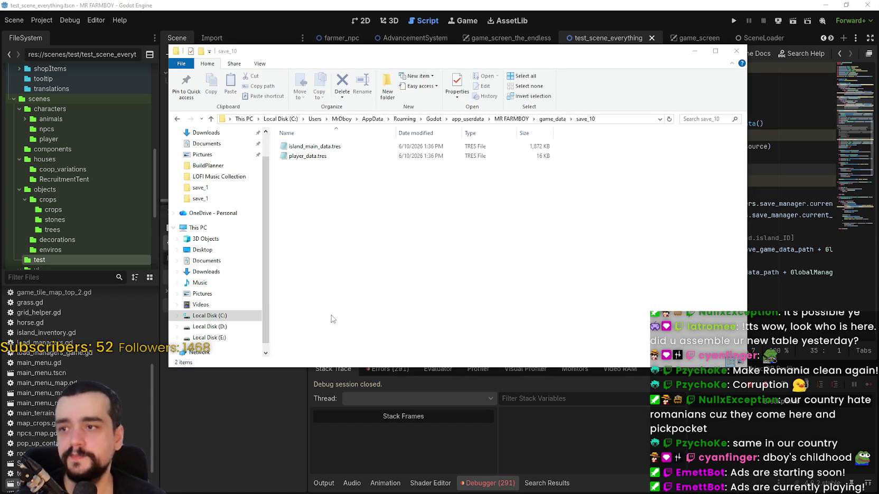
pyautogui.hotkey('alt', 'Tab')
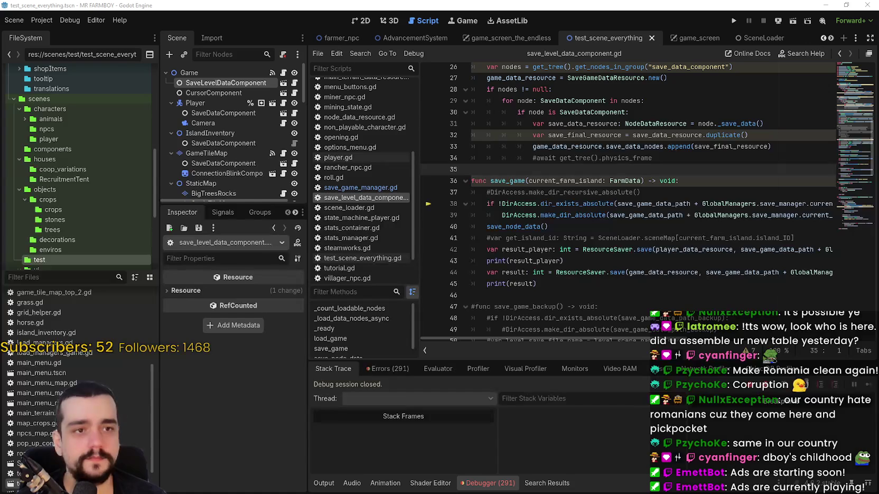
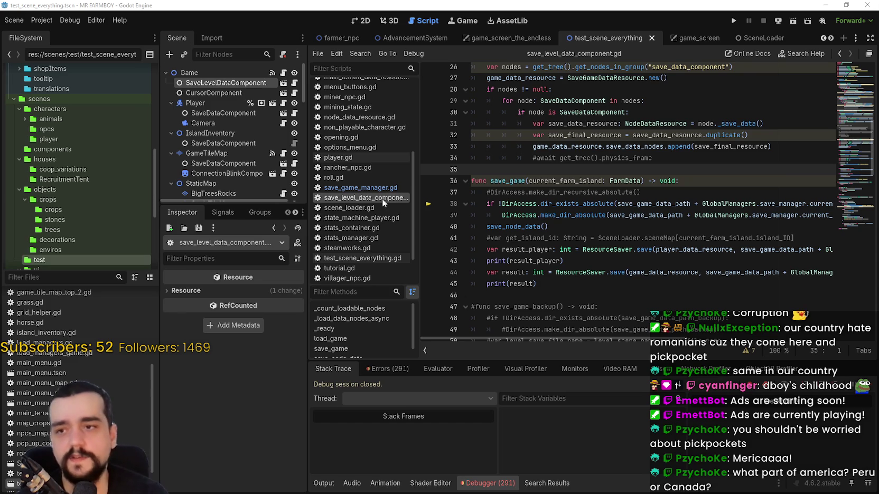
# Step: Check the save_game function around lines 34–37 of save_level_data_component.gd
pyautogui.click(595, 157)
pyautogui.click(574, 180)
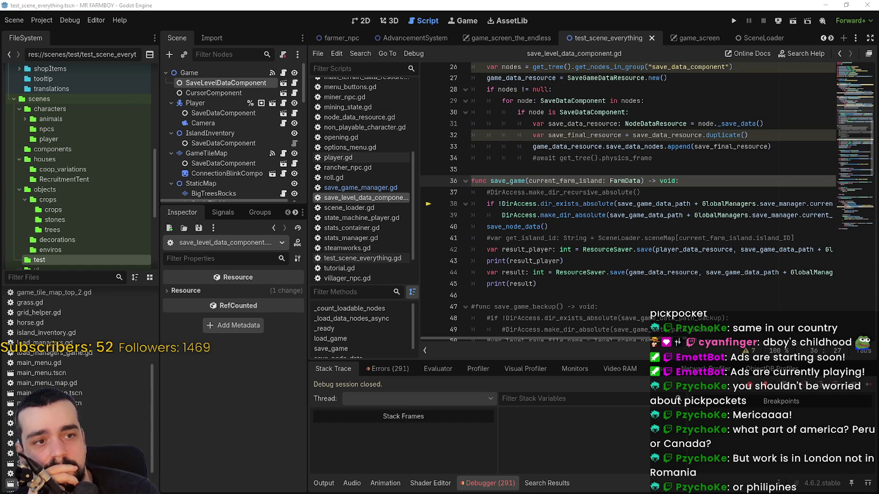
pyautogui.click(537, 167)
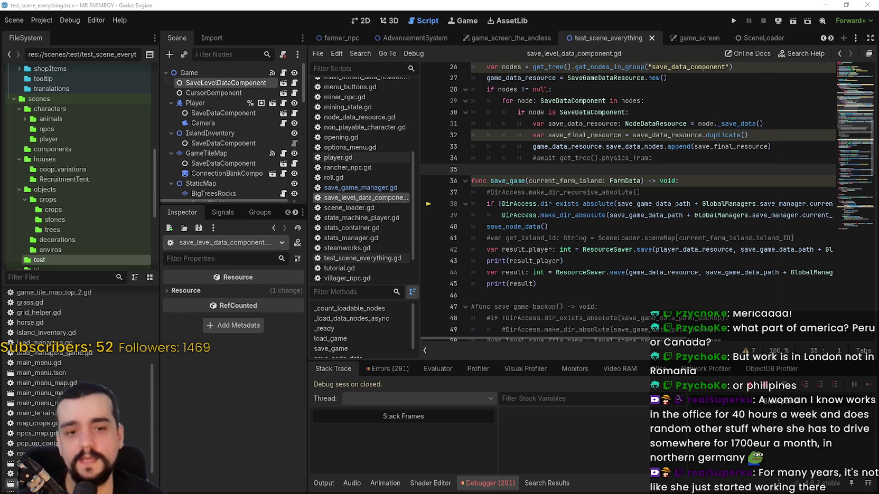
pyautogui.press('Down')
pyautogui.press('Down')
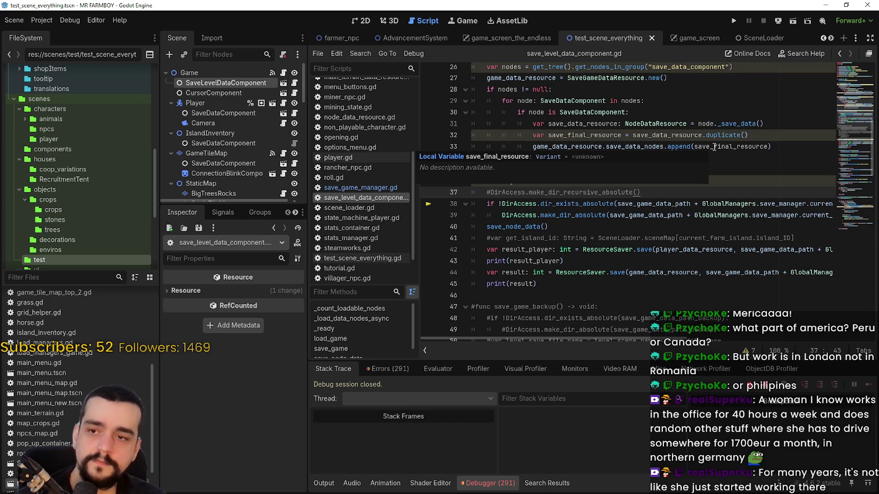
pyautogui.click(669, 173)
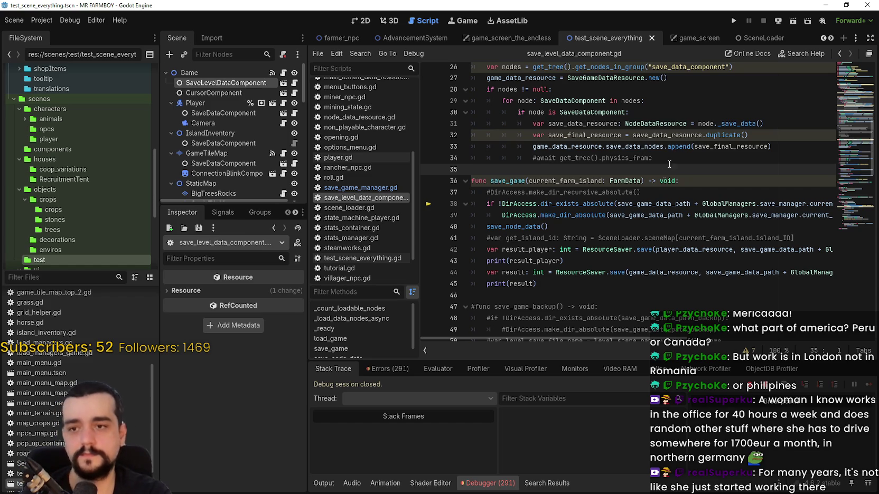
# Step: Review save_node_data near lines 25–26, then run the project to test saving
pyautogui.moveTo(628, 203)
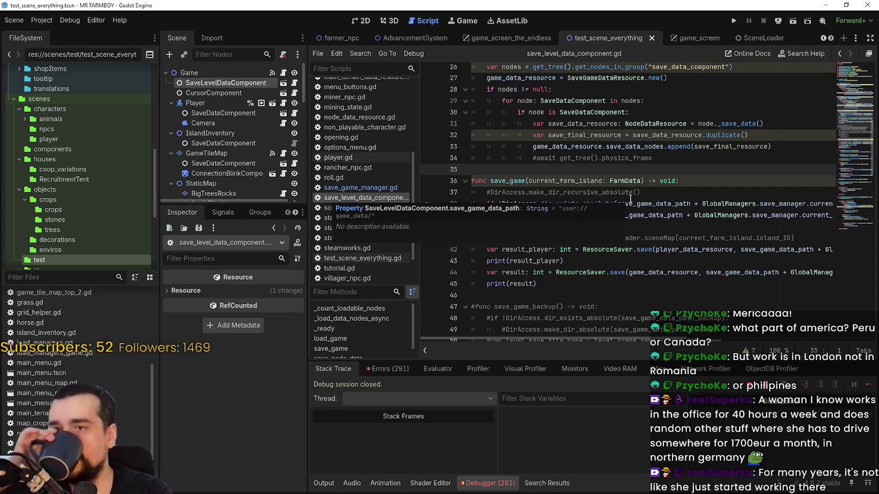
pyautogui.scroll(1, 626, 201)
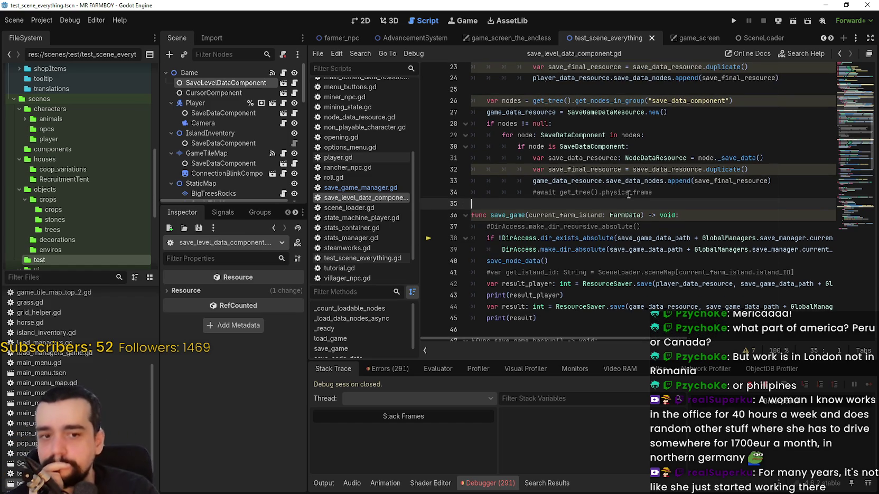
pyautogui.scroll(3, 622, 203)
pyautogui.click(574, 189)
pyautogui.click(575, 177)
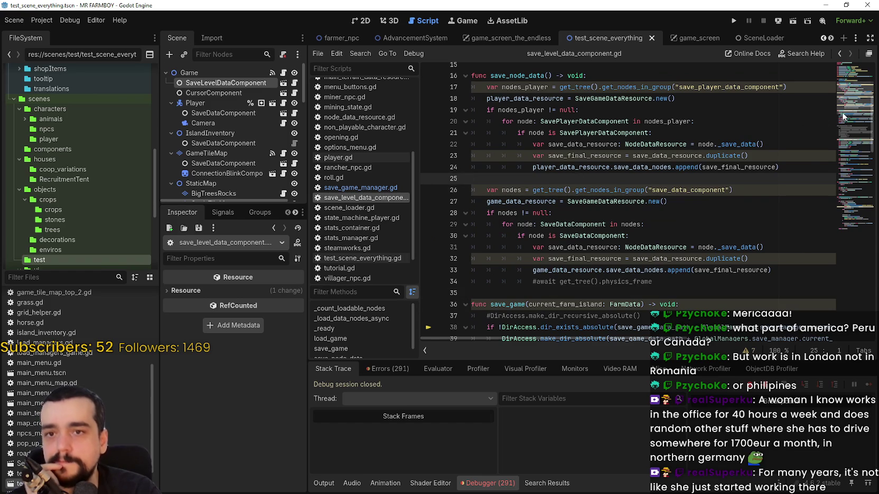
pyautogui.scroll(2, 844, 113)
pyautogui.scroll(-8, 847, 92)
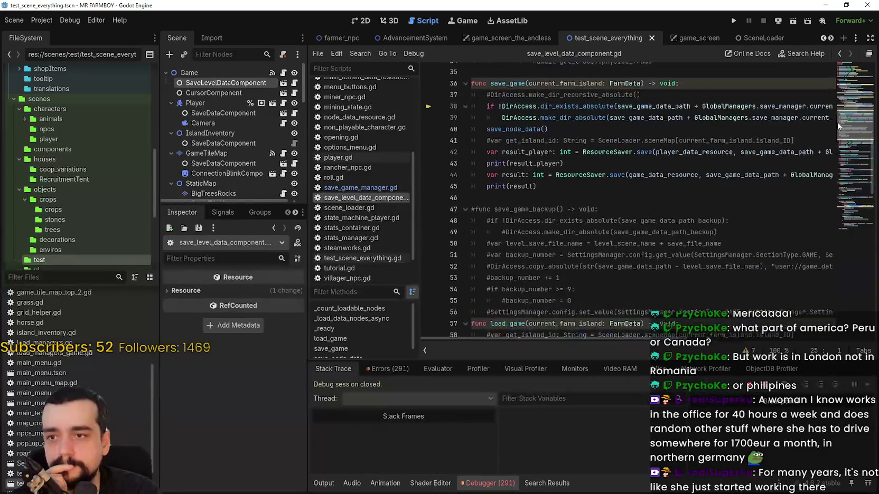
pyautogui.click(735, 21)
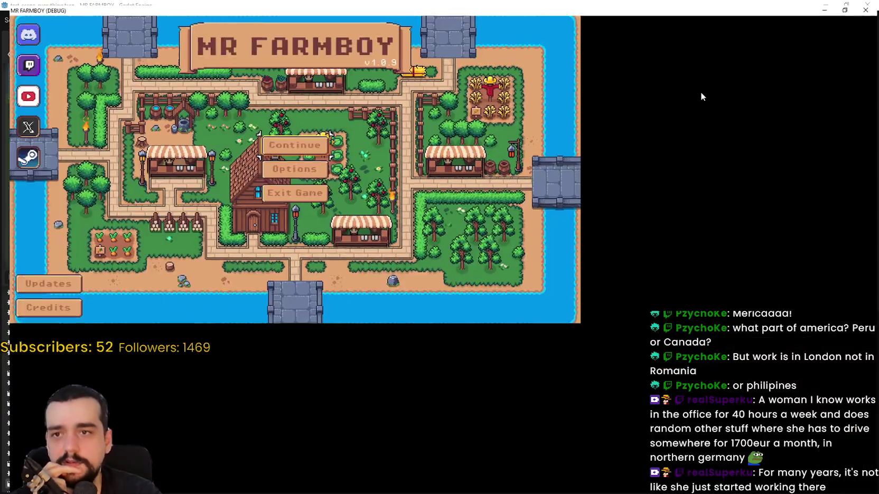
# Step: Maximize the game window and load Save 10 from the saved games list
pyautogui.click(697, 89)
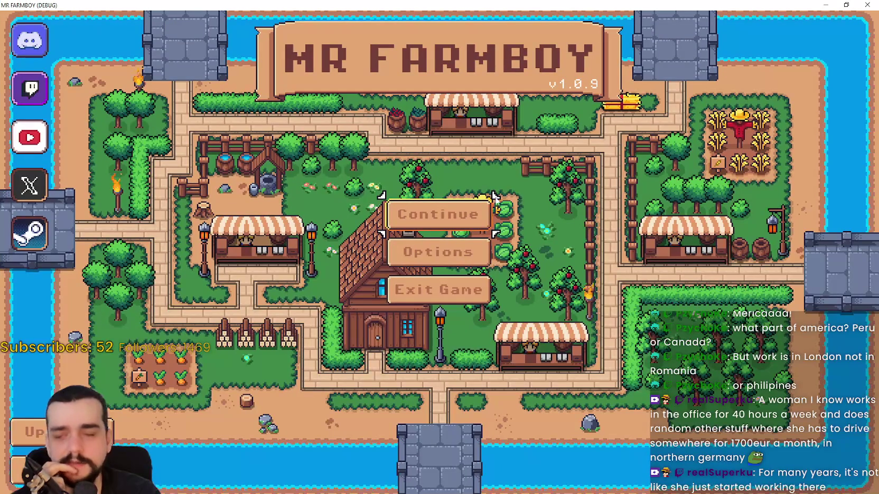
pyautogui.click(481, 214)
pyautogui.scroll(-2, 456, 360)
pyautogui.scroll(-4, 456, 359)
pyautogui.click(424, 351)
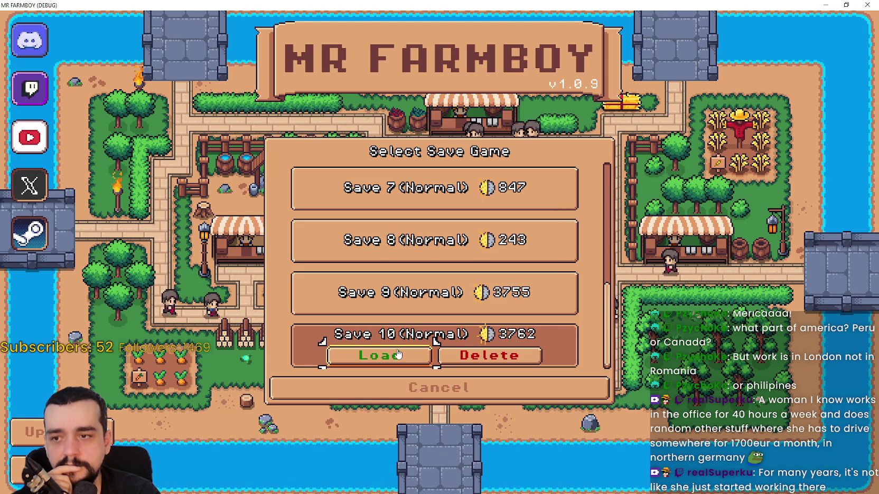
pyautogui.click(399, 354)
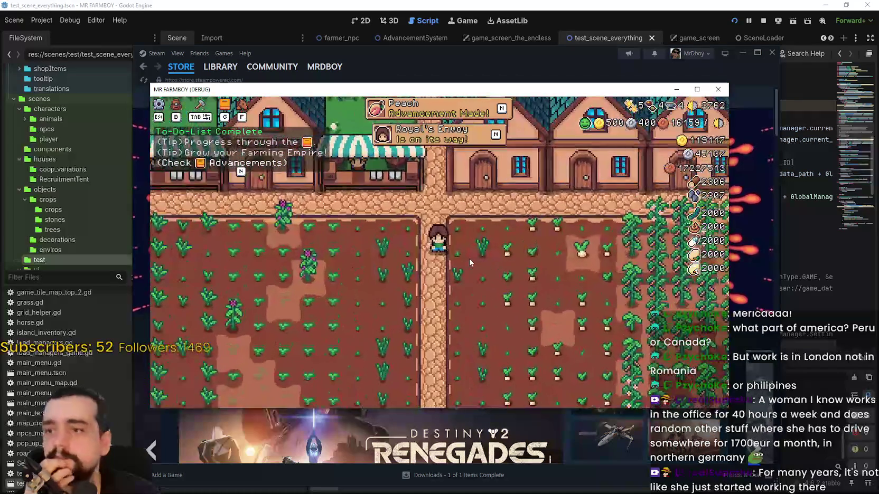
# Step: After the game saves, close the game and the Steam window
pyautogui.scroll(-3, 544, 233)
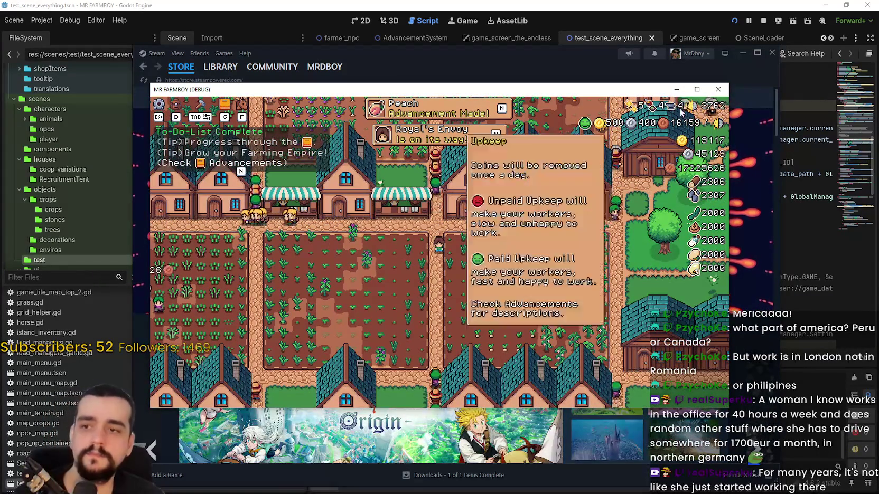
pyautogui.click(716, 89)
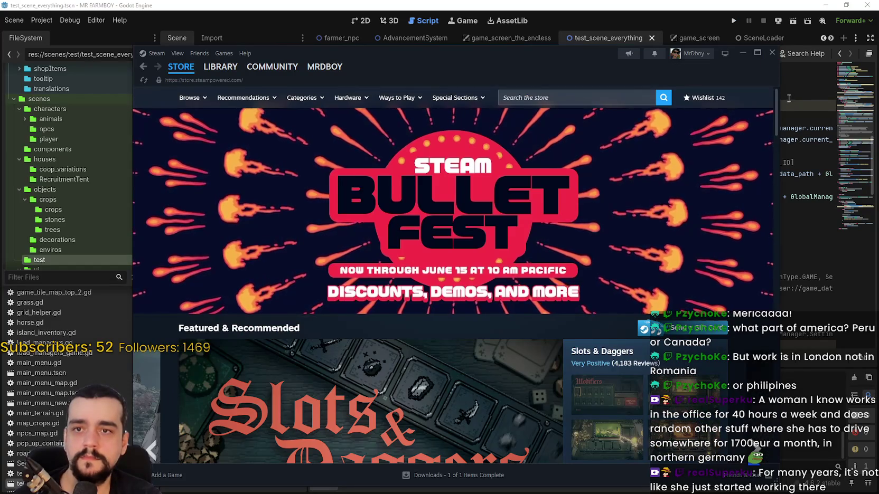
pyautogui.click(771, 52)
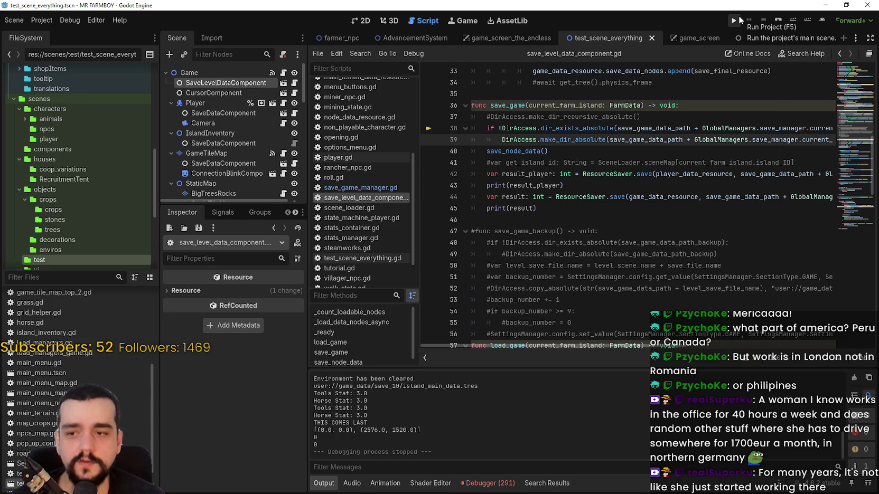
# Step: Open the debugger's errors list and jump to the AudioManager.gd:56 error in create_audio
pyautogui.click(486, 483)
pyautogui.click(408, 371)
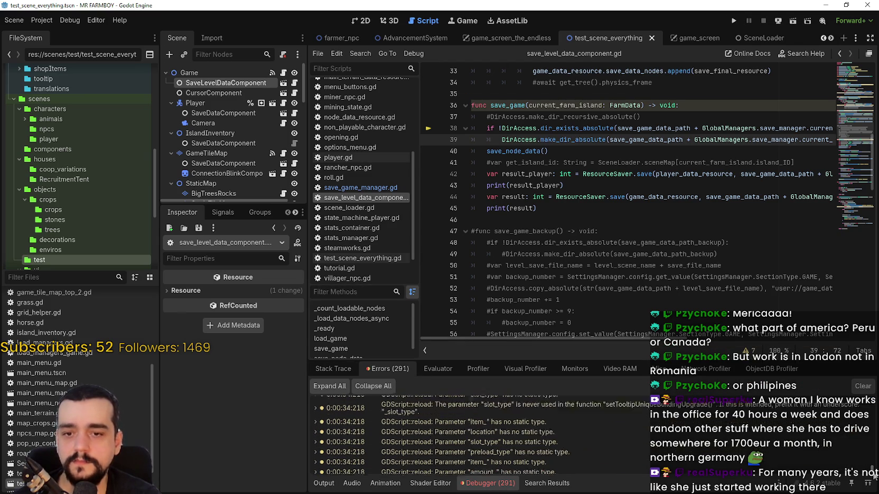
pyautogui.doubleClick(588, 466)
pyautogui.click(565, 312)
pyautogui.click(588, 300)
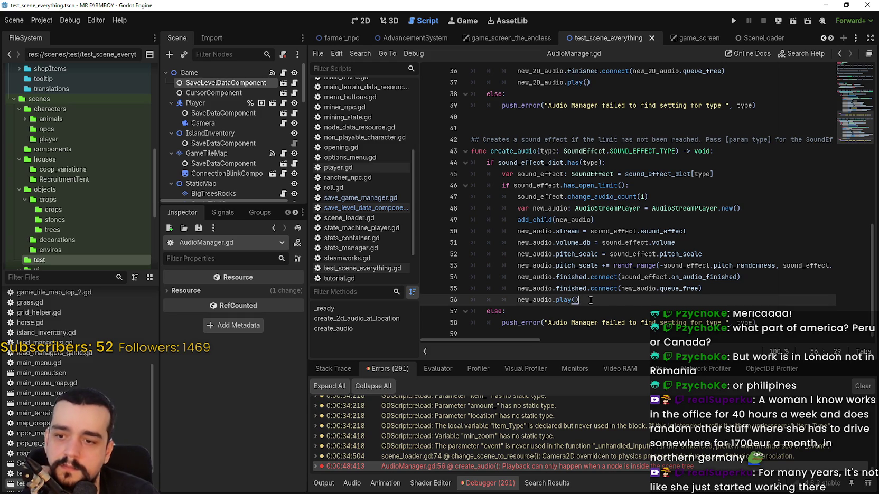
pyautogui.doubleClick(508, 150)
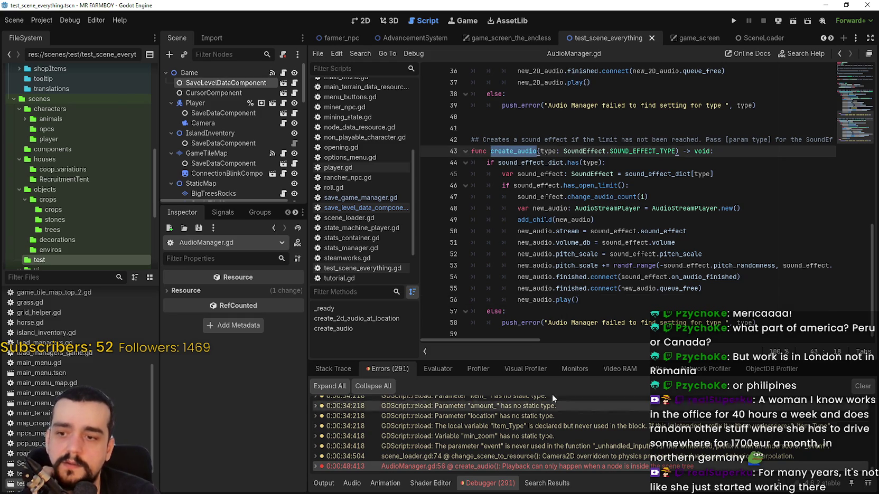
# Step: Resize the error list and debugger panel, then switch to the Properstar listings window
pyautogui.moveTo(551, 364); pyautogui.dragTo(546, 259)
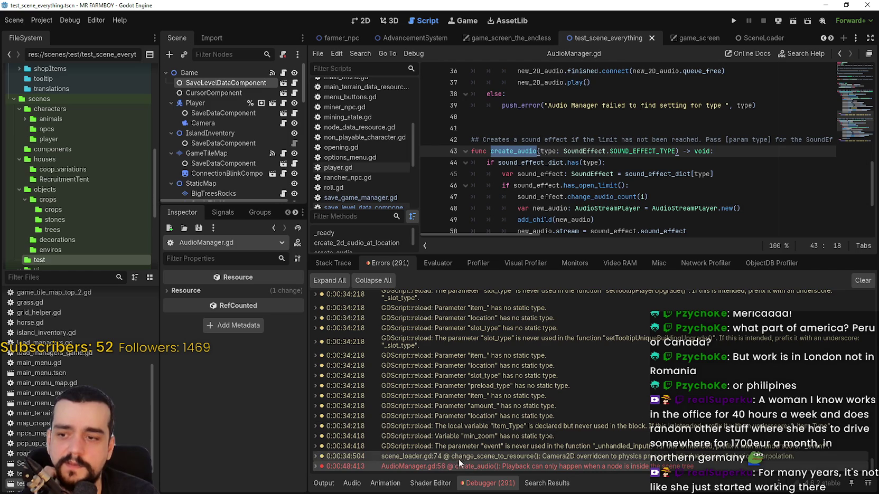
pyautogui.moveTo(478, 469)
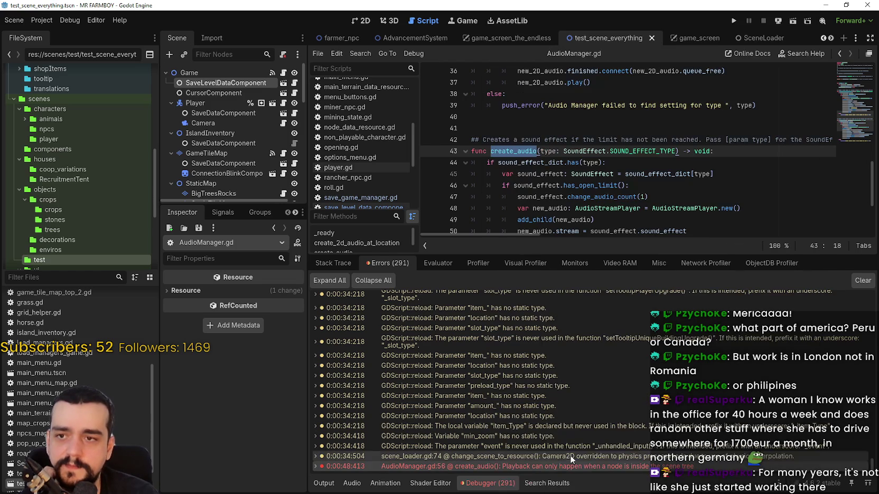
pyautogui.moveTo(569, 470)
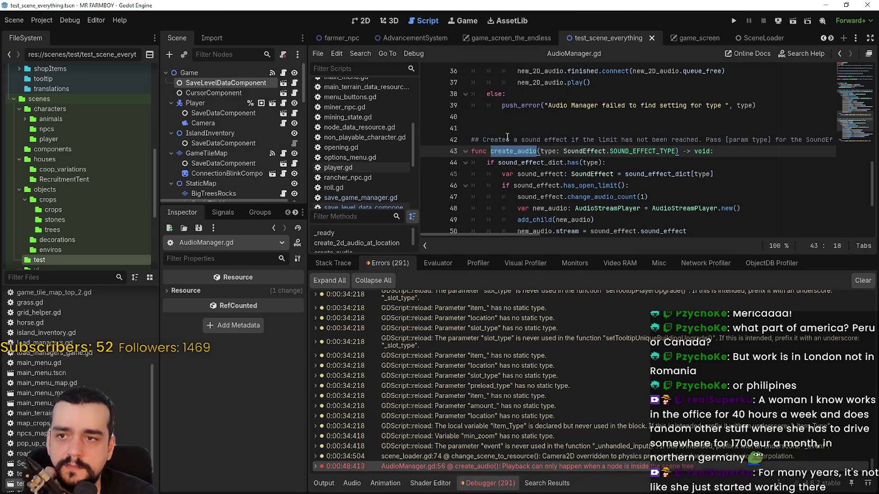
pyautogui.moveTo(506, 255); pyautogui.dragTo(506, 291)
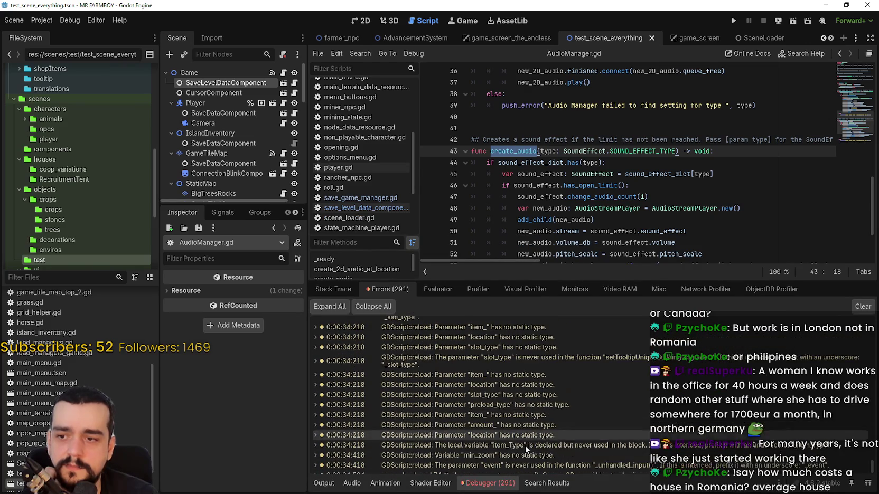
pyautogui.moveTo(522, 466)
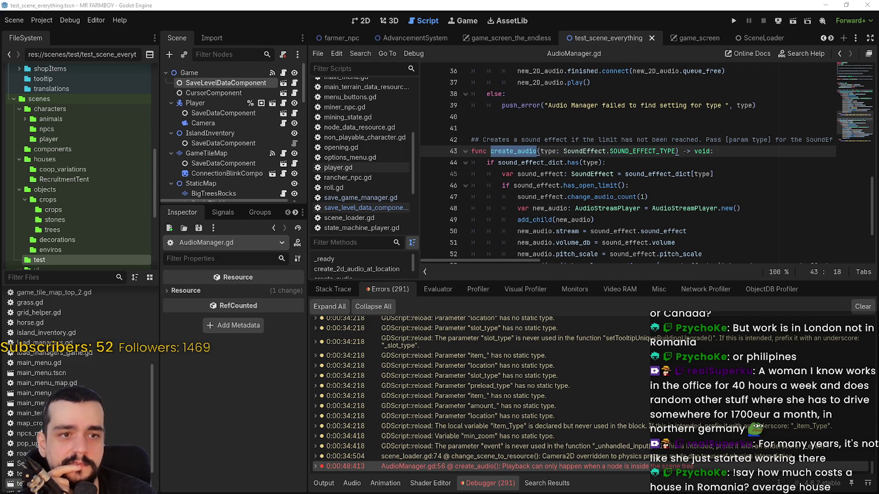
pyautogui.hotkey('alt', 'Tab')
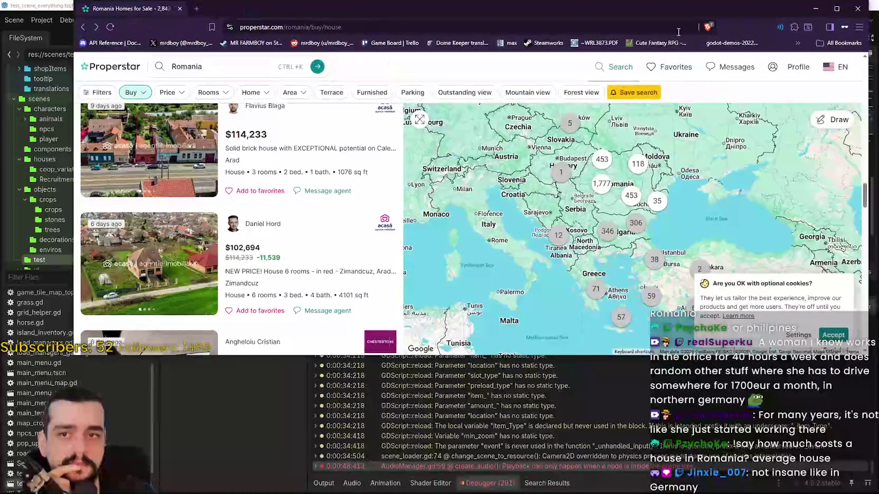
# Step: Maximize the browser and scroll through the Properstar Romania home listings
pyautogui.click(838, 9)
pyautogui.scroll(10, 141, 274)
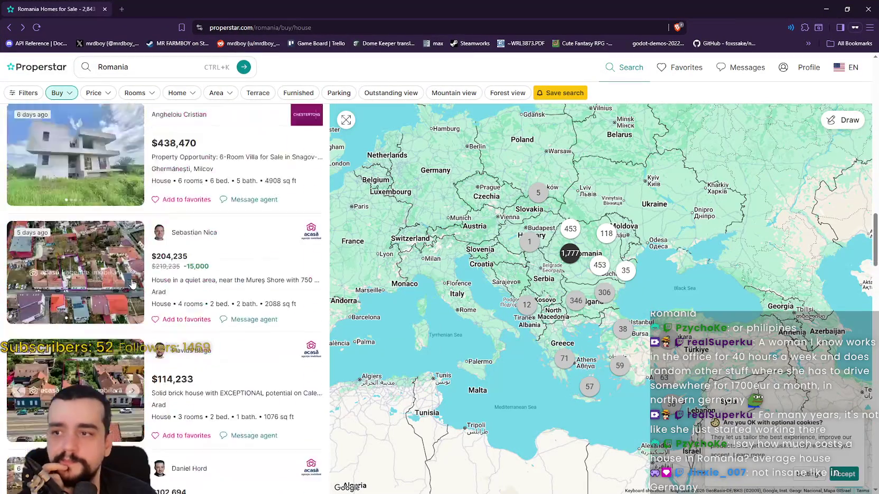
pyautogui.scroll(8, 142, 274)
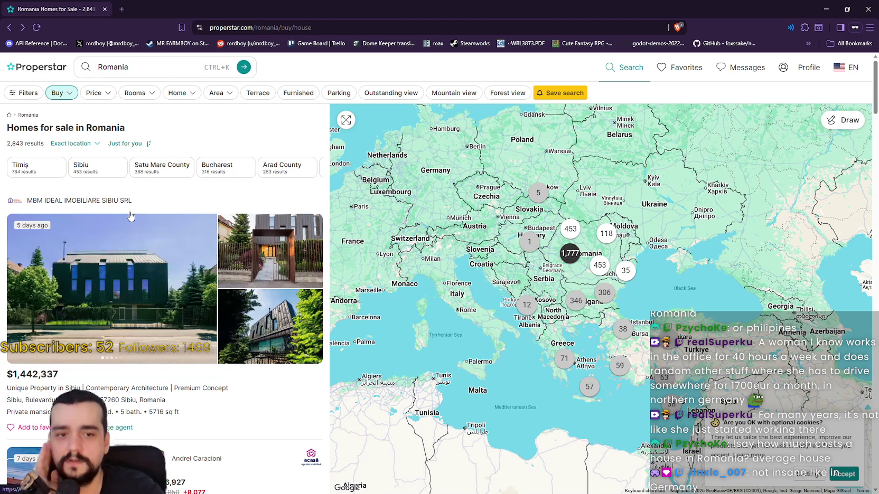
pyautogui.scroll(-3, 188, 253)
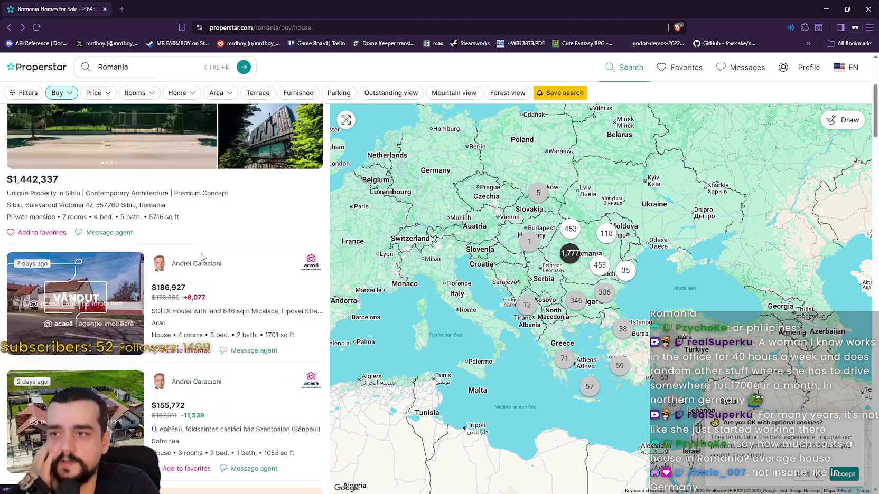
pyautogui.scroll(-4, 188, 252)
pyautogui.scroll(-1, 166, 257)
pyautogui.scroll(-3, 164, 256)
pyautogui.scroll(-1, 168, 227)
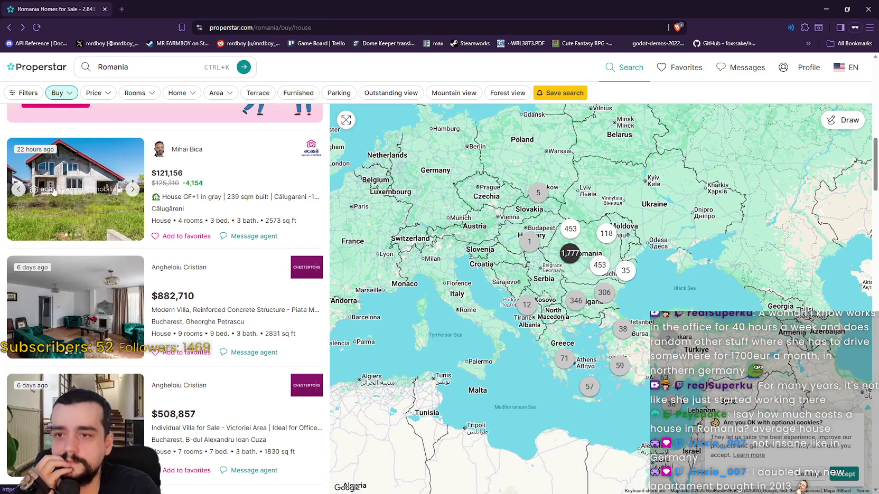
# Step: Flip through the photos of the $121,156 house listing
pyautogui.click(132, 190)
pyautogui.click(132, 190)
pyautogui.click(132, 190)
pyautogui.click(132, 190)
pyautogui.click(132, 190)
pyautogui.click(132, 190)
pyautogui.click(132, 190)
pyautogui.click(132, 190)
pyautogui.scroll(-2, 132, 190)
pyautogui.scroll(5, 150, 282)
pyautogui.scroll(6, 149, 283)
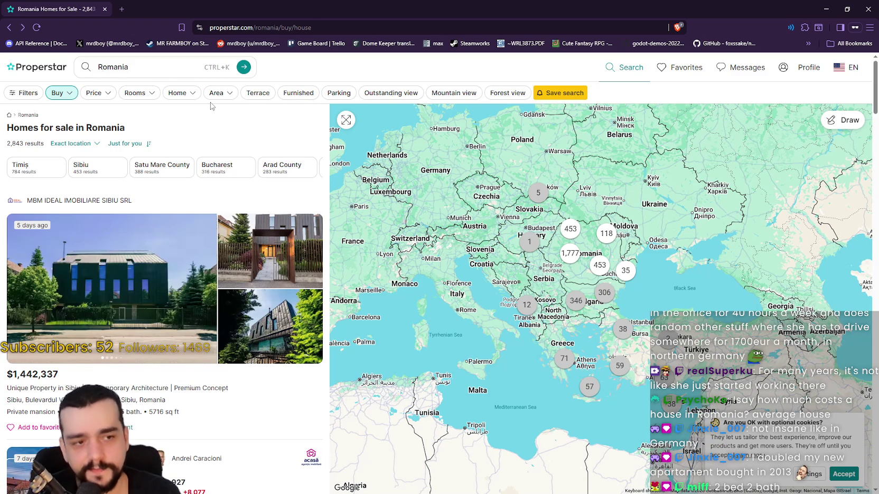
# Step: Filter the listings to at least 2 bedrooms and 2 bathrooms
pyautogui.click(149, 97)
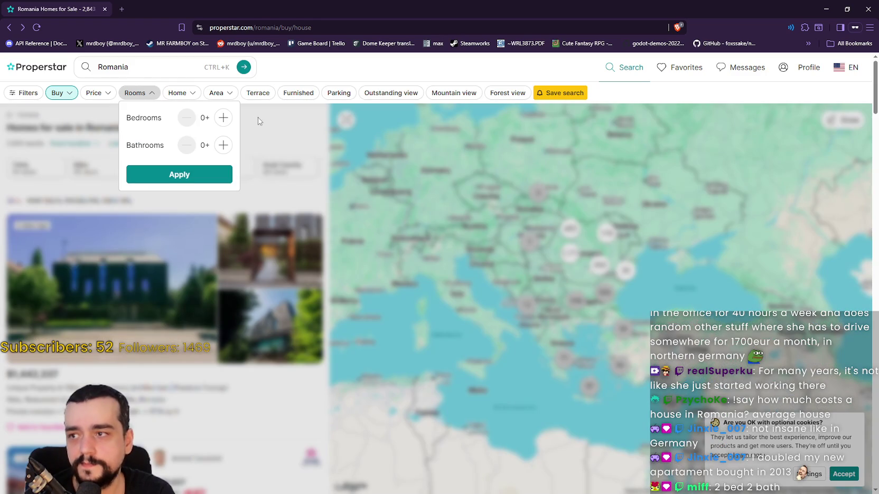
pyautogui.click(223, 117)
pyautogui.click(223, 118)
pyautogui.click(223, 145)
pyautogui.click(223, 145)
pyautogui.click(201, 175)
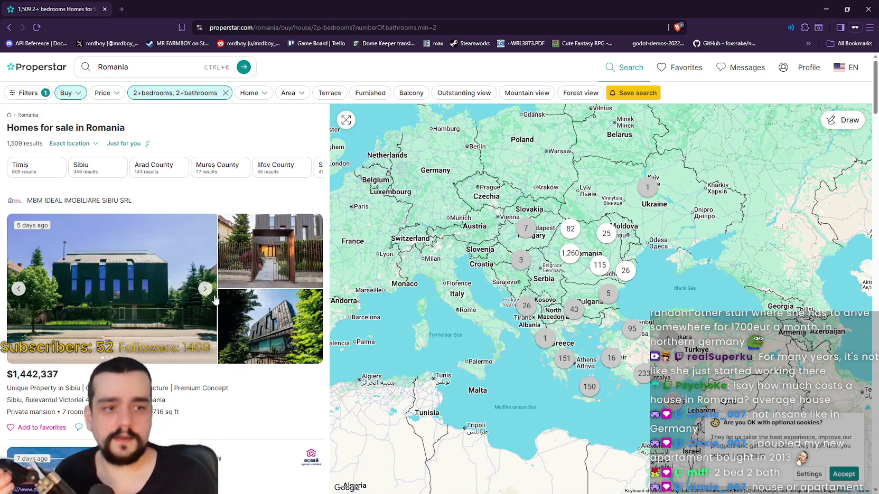
# Step: Look at the property type options and browse the filtered results, leaving them unchanged
pyautogui.click(260, 97)
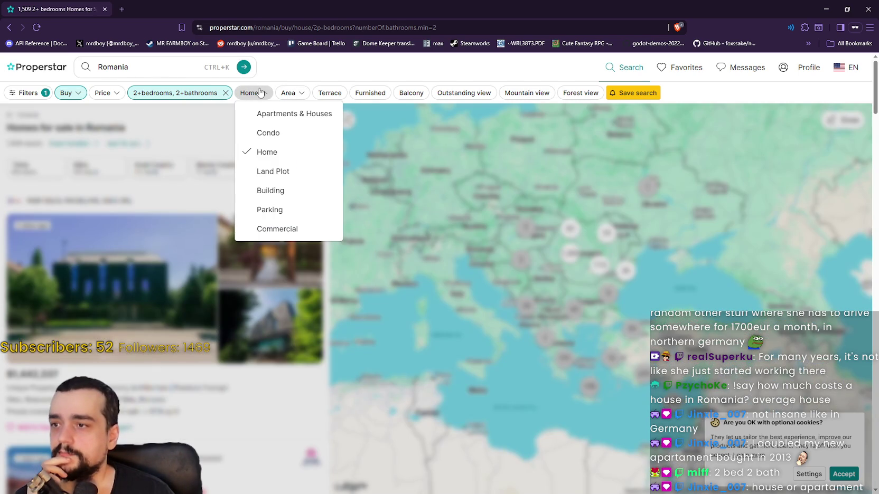
pyautogui.click(260, 94)
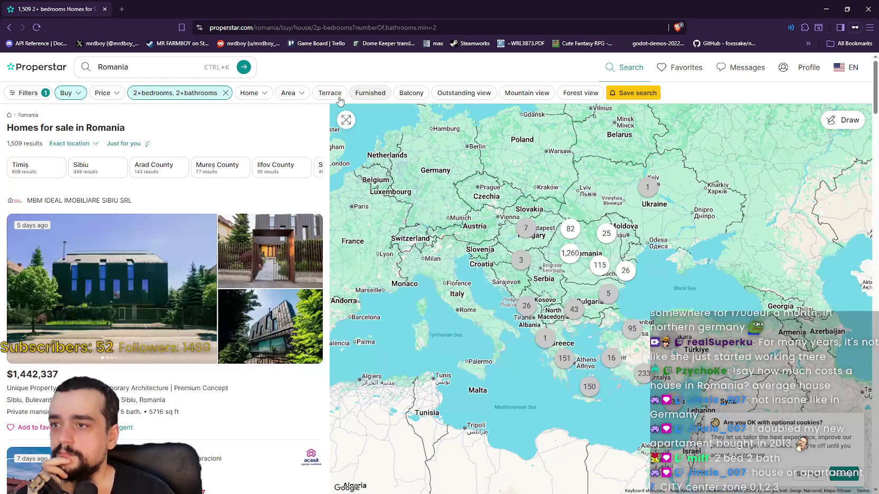
pyautogui.scroll(-7, 125, 248)
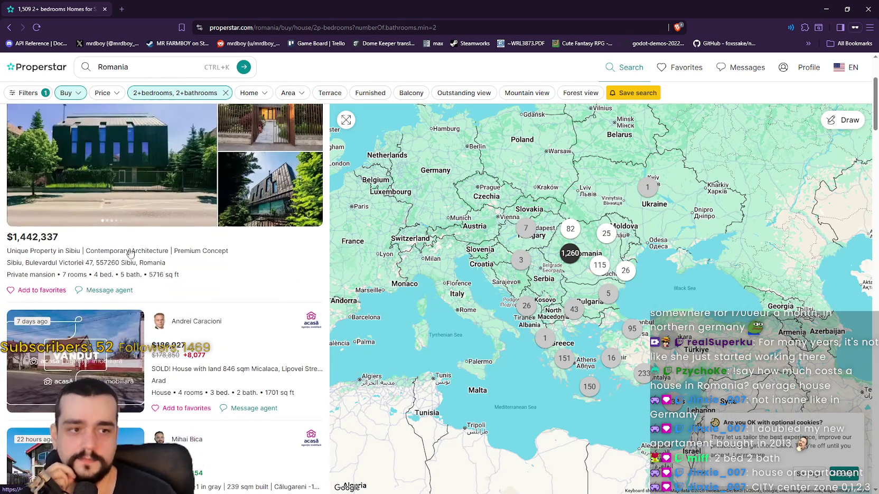
pyautogui.scroll(2, 232, 285)
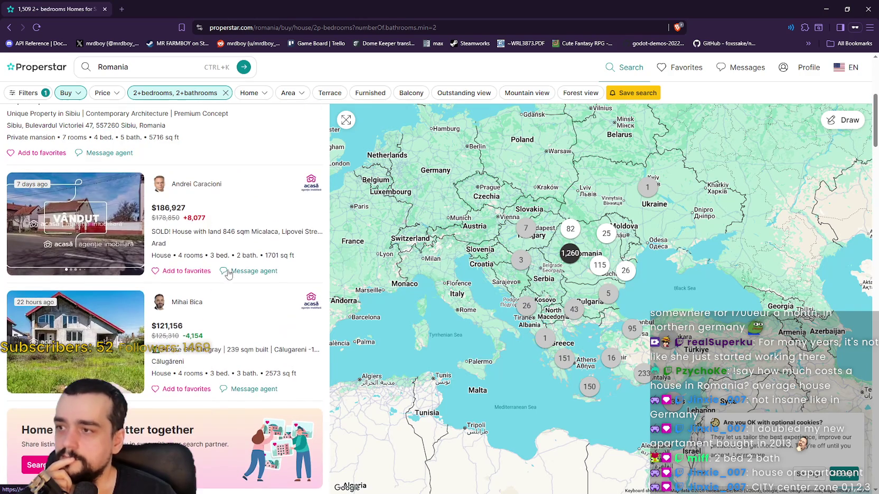
pyautogui.moveTo(132, 226)
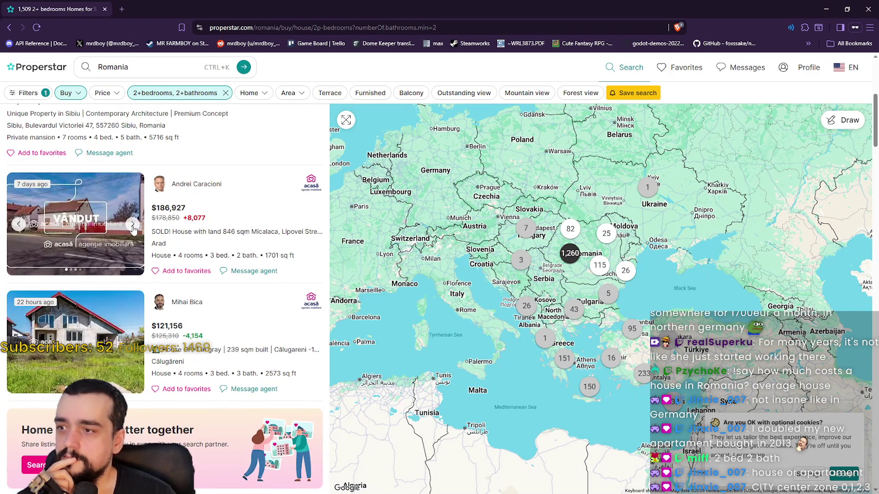
pyautogui.scroll(4, 159, 253)
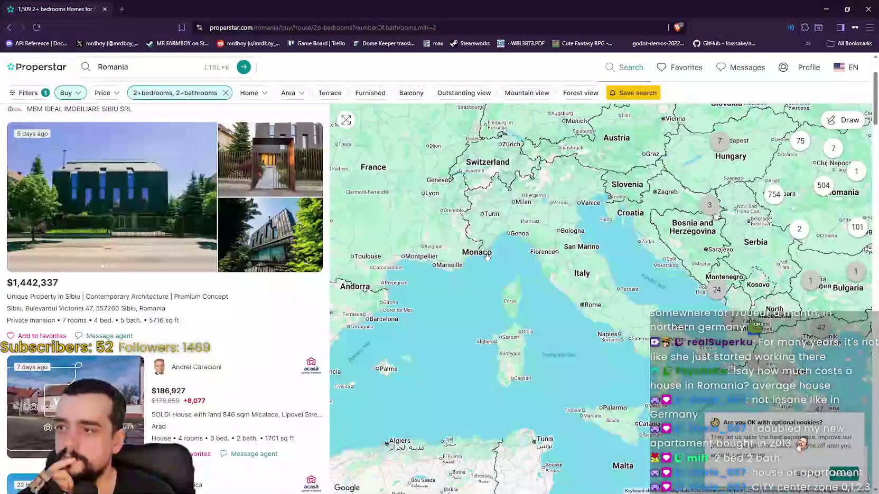
pyautogui.moveTo(377, 288); pyautogui.dragTo(468, 239)
pyautogui.scroll(-1, 468, 239)
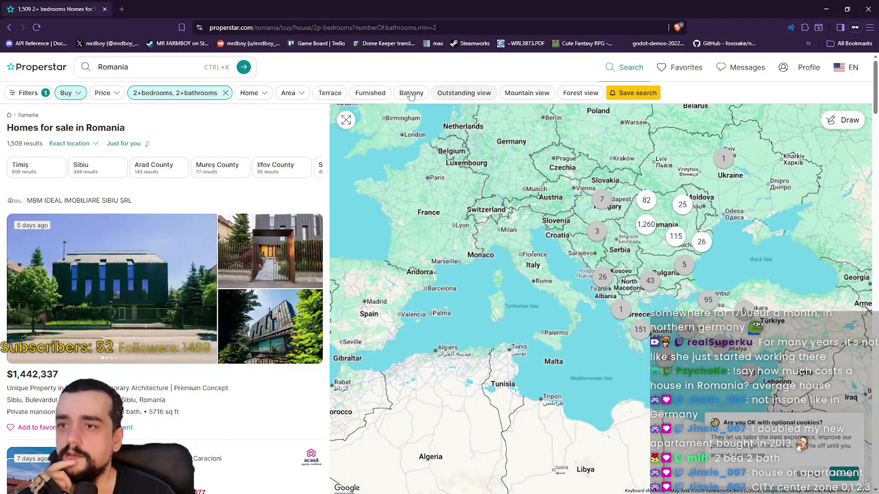
# Step: Check property type and floor area filters, add a Terrace amenity, then remove it
pyautogui.click(246, 94)
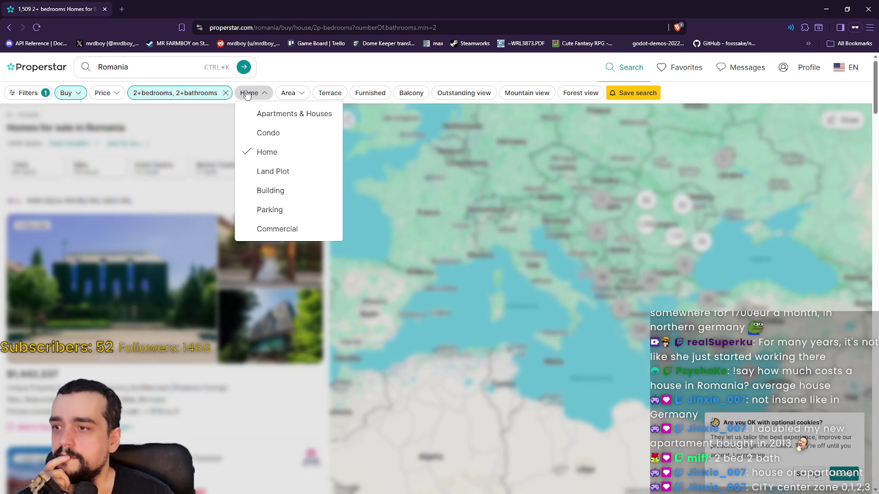
pyautogui.click(246, 94)
pyautogui.click(286, 91)
pyautogui.click(331, 93)
pyautogui.click(333, 93)
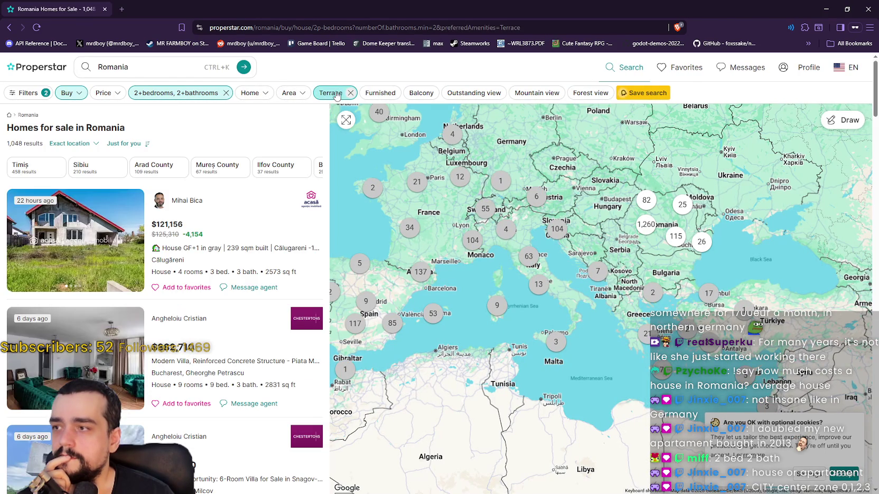
pyautogui.scroll(-4, 257, 340)
pyautogui.click(345, 98)
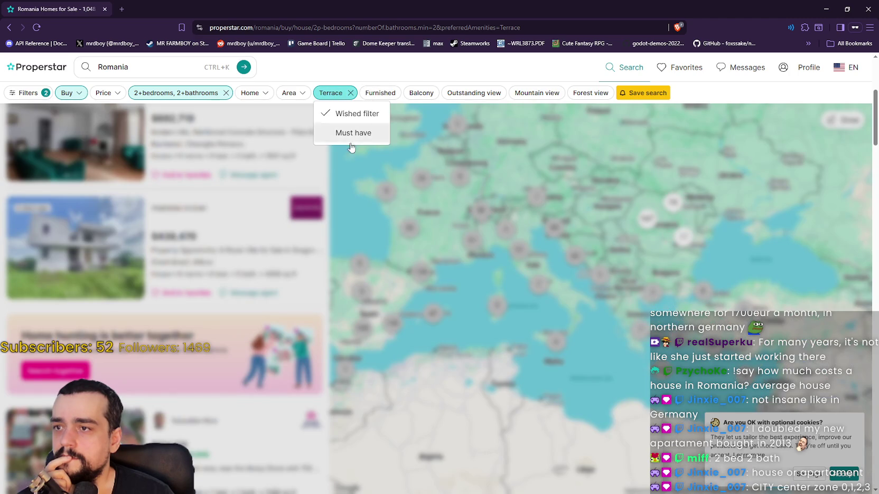
pyautogui.click(350, 92)
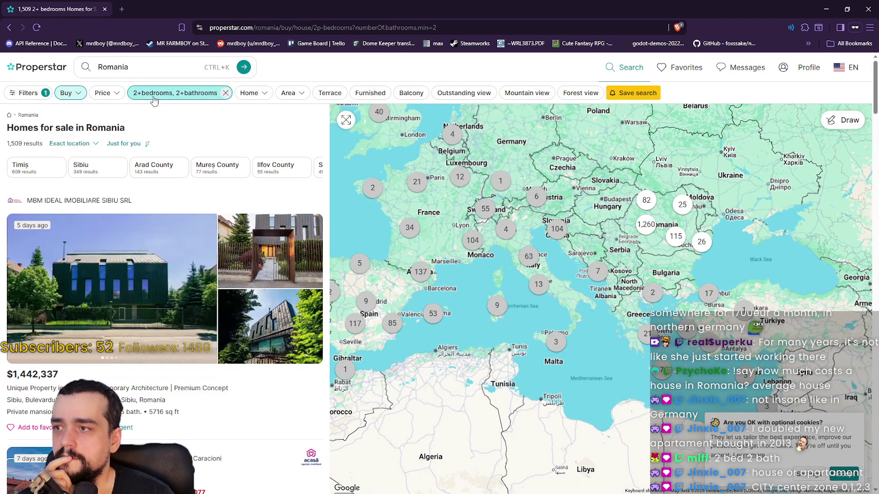
# Step: Check the buy-or-rent choice and bring up the full Filters panel
pyautogui.click(68, 93)
pyautogui.click(69, 94)
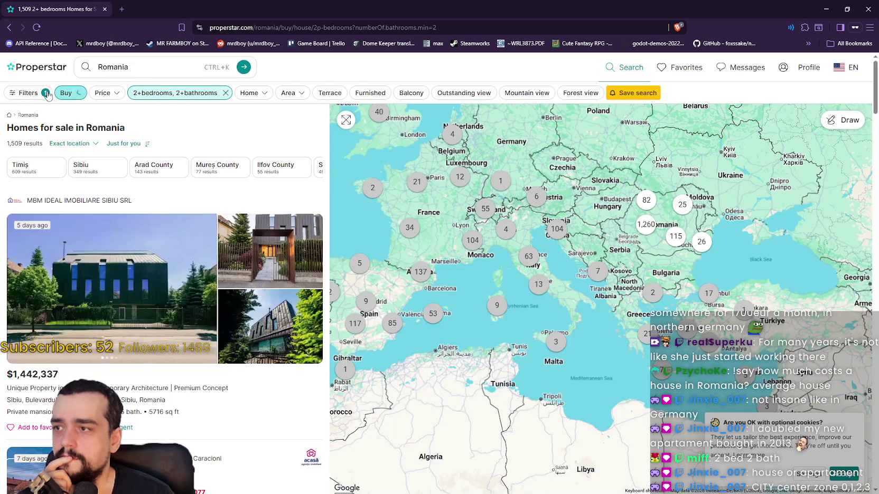
pyautogui.click(29, 94)
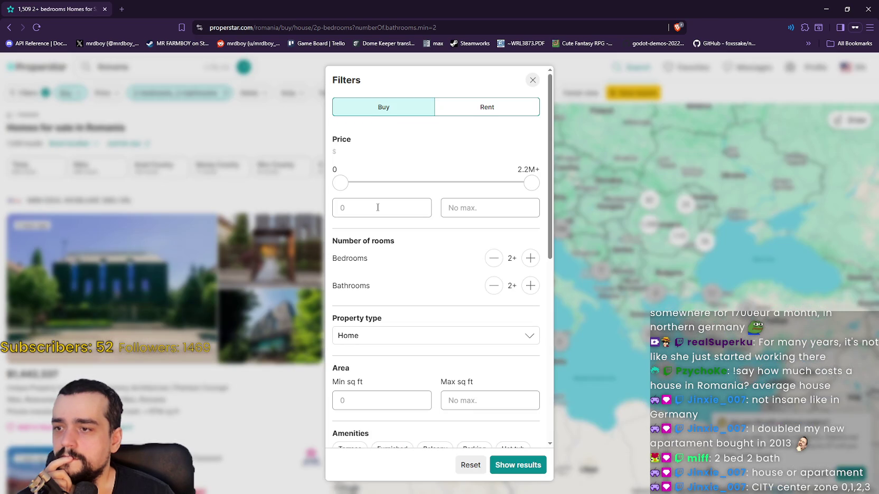
# Step: Scroll through the Filters panel, review the 2+ bedroom minimum, and close it unchanged
pyautogui.scroll(-2, 423, 229)
pyautogui.scroll(-1, 423, 229)
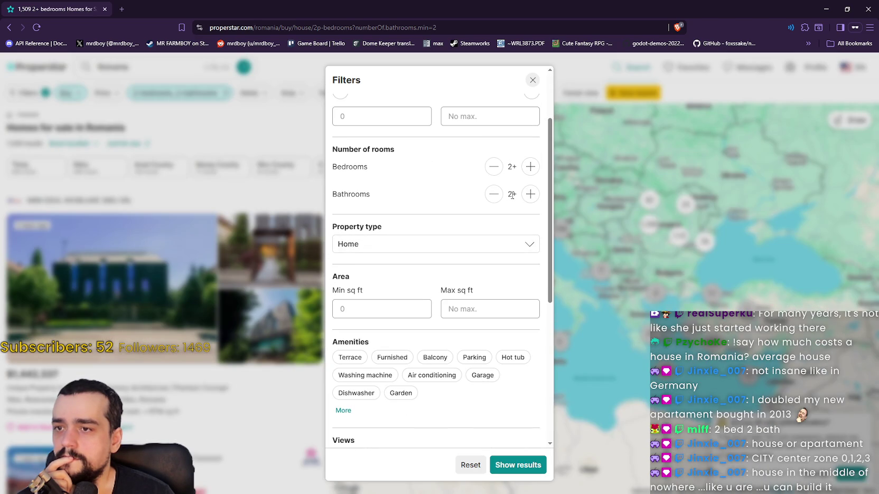
pyautogui.scroll(3, 481, 238)
pyautogui.scroll(-6, 466, 241)
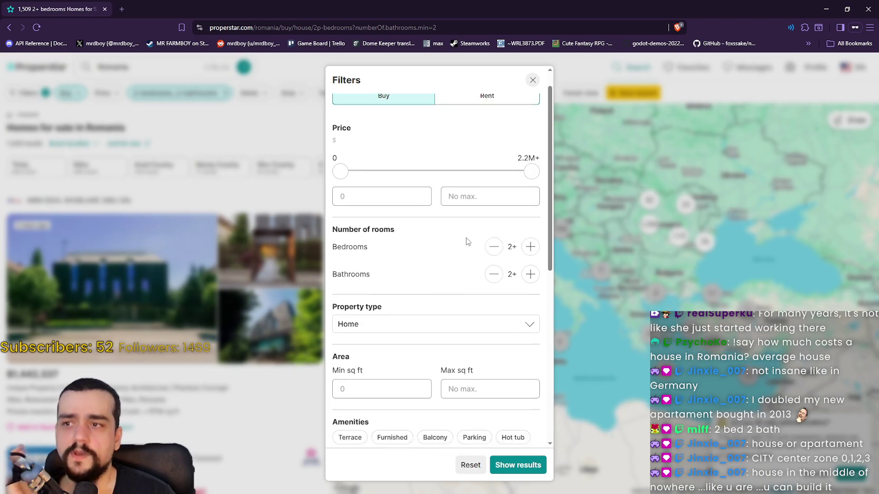
pyautogui.scroll(-4, 467, 239)
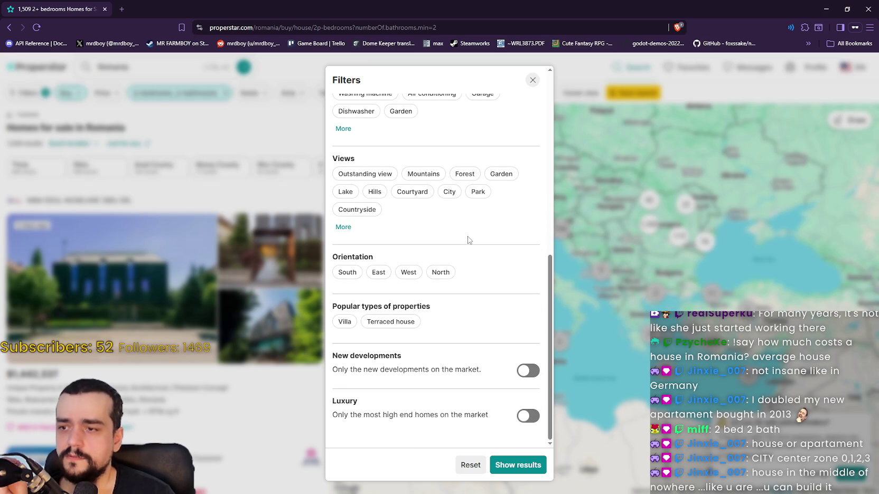
pyautogui.scroll(8, 467, 240)
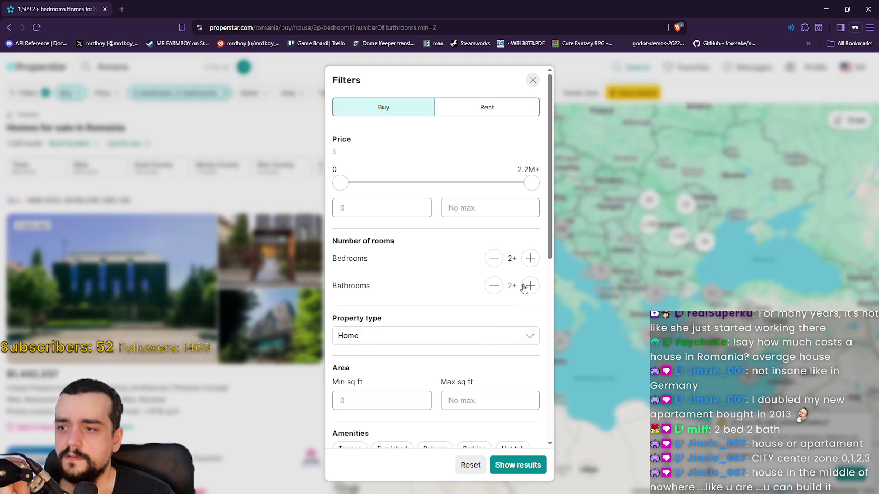
pyautogui.doubleClick(512, 258)
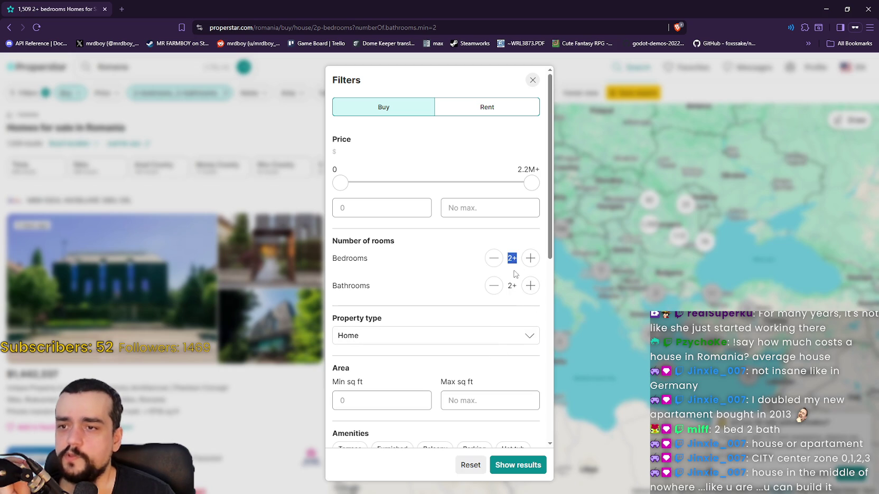
pyautogui.click(616, 128)
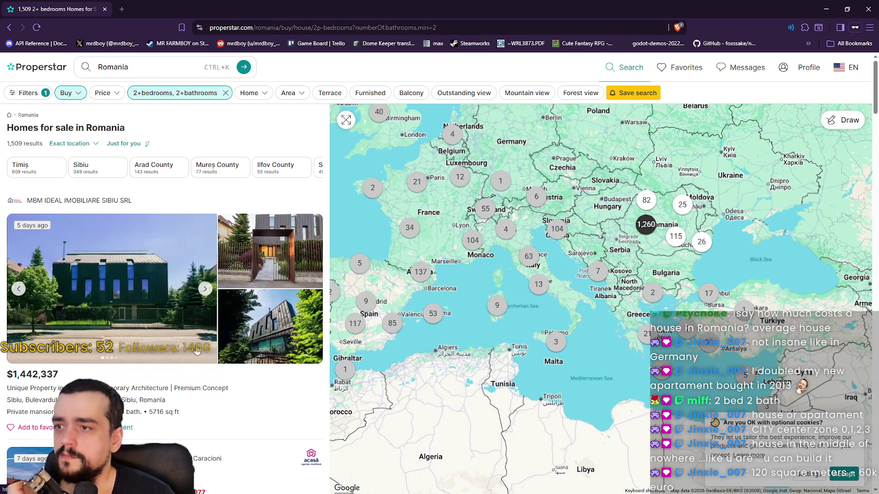
# Step: Scroll the 2+ bed, 2+ bath Romania results to the four-page pagination and price-per-square-meter index
pyautogui.scroll(-10, 196, 350)
pyautogui.scroll(-9, 210, 329)
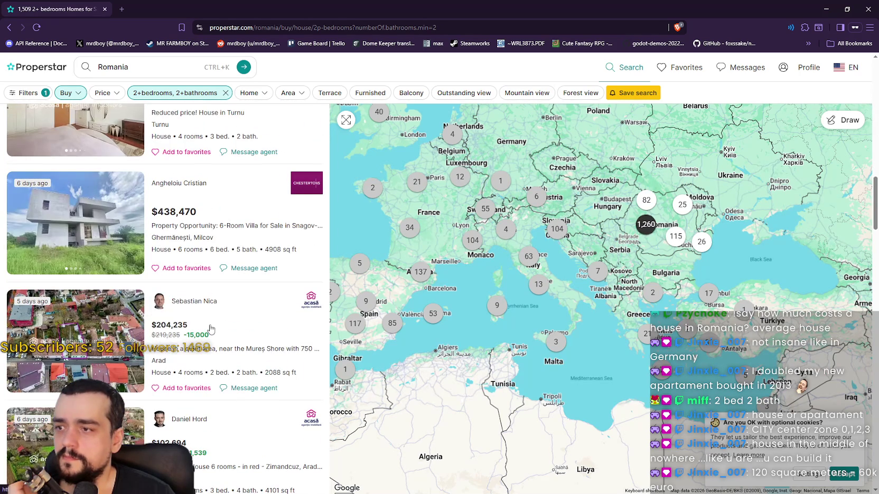
pyautogui.scroll(10, 249, 280)
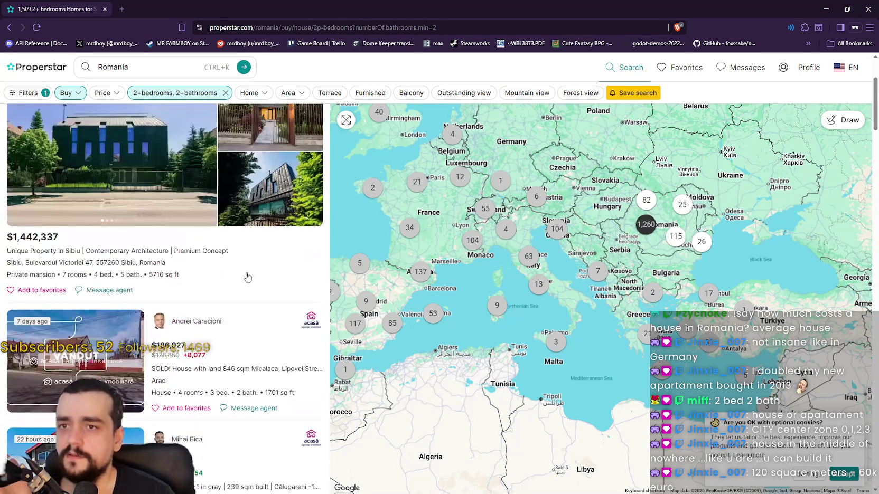
pyautogui.scroll(3, 137, 223)
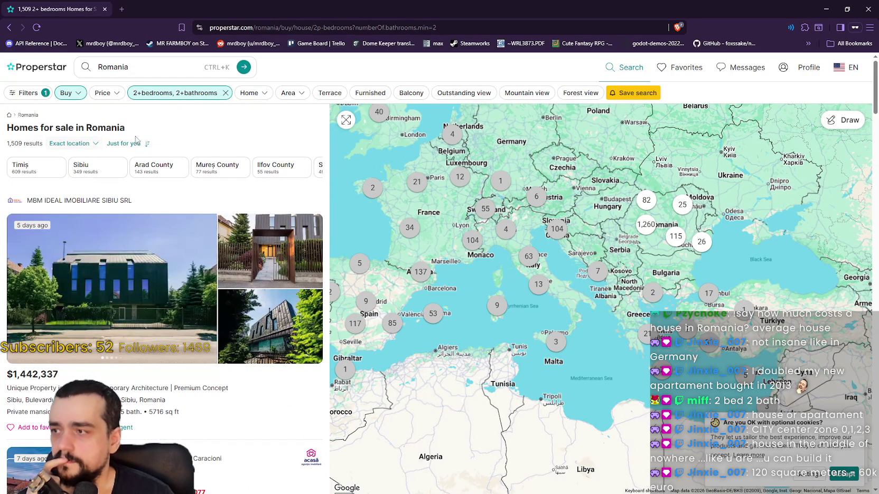
pyautogui.scroll(-2, 253, 180)
pyautogui.scroll(2, 253, 180)
pyautogui.scroll(-5, 255, 260)
pyautogui.scroll(-10, 255, 261)
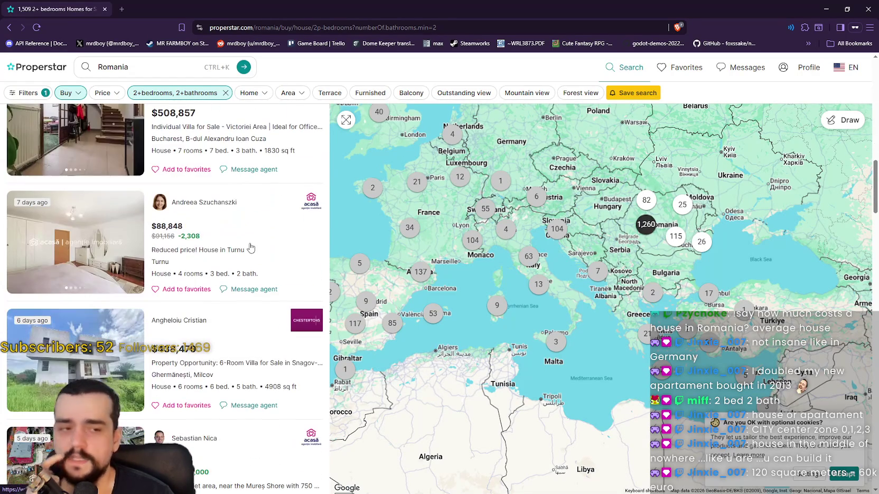
pyautogui.scroll(-9, 228, 227)
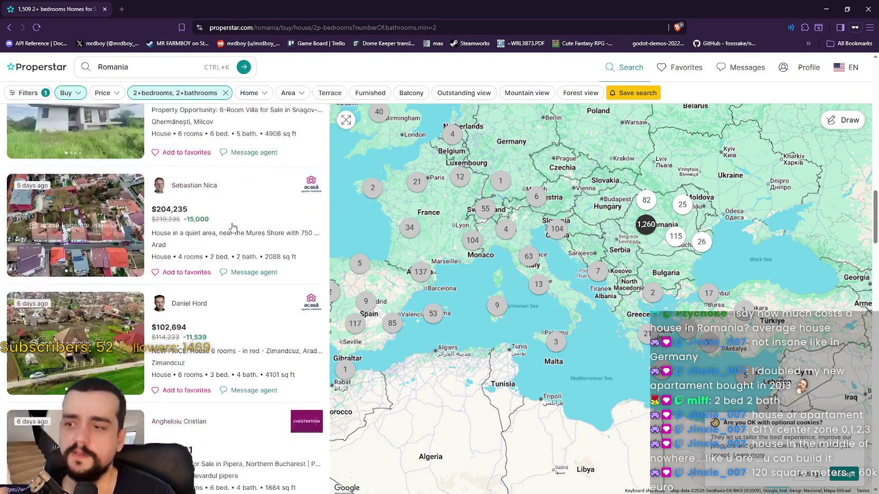
pyautogui.scroll(-14, 226, 221)
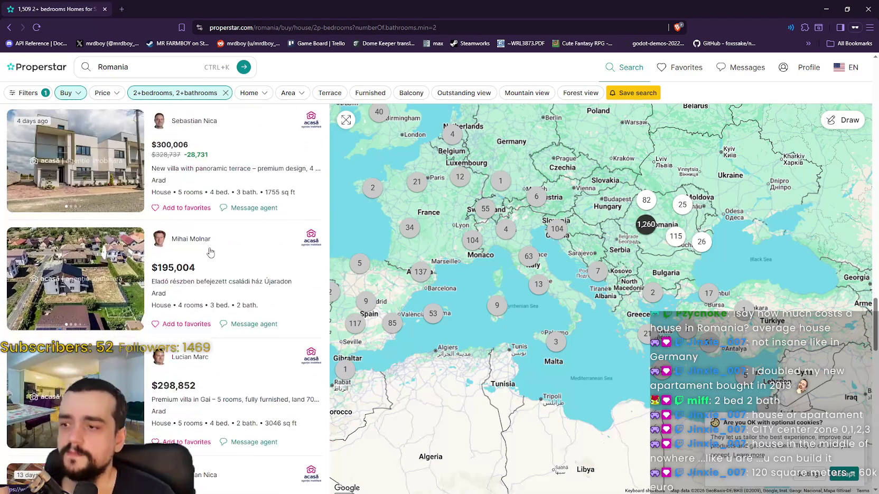
pyautogui.scroll(-12, 227, 254)
pyautogui.scroll(3, 235, 270)
pyautogui.scroll(2, 235, 270)
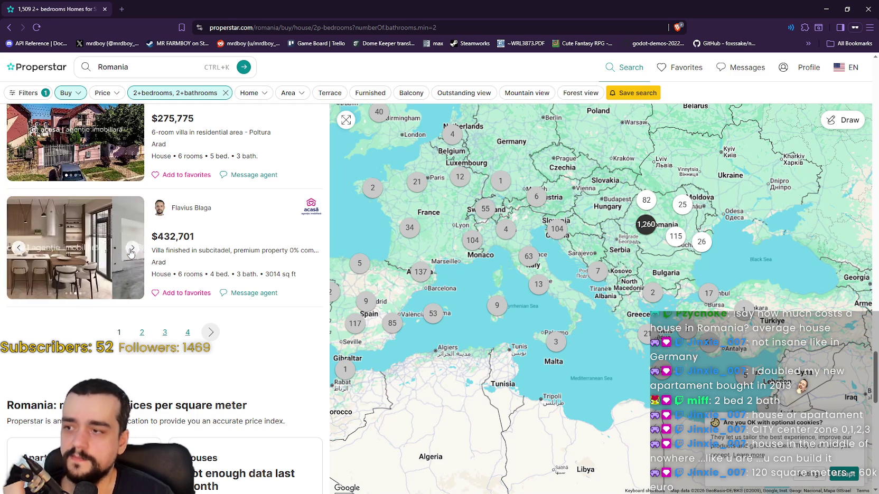
pyautogui.scroll(2, 135, 244)
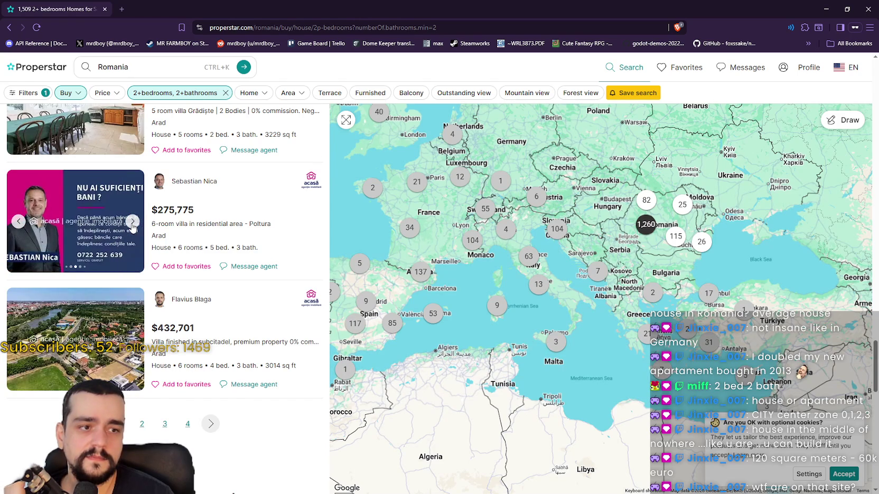
pyautogui.scroll(15, 136, 282)
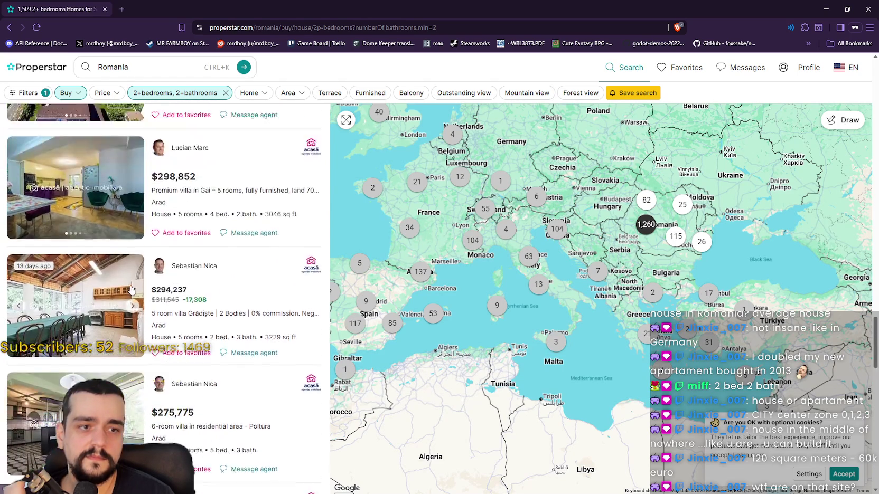
pyautogui.scroll(15, 121, 296)
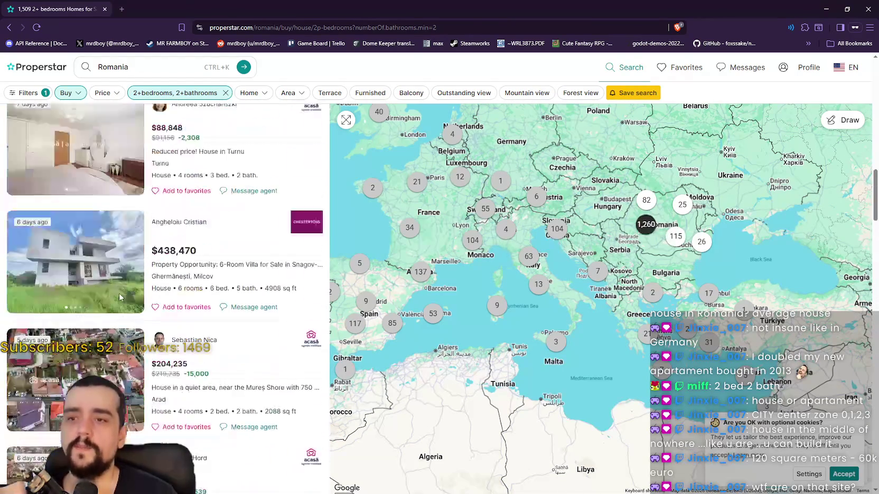
pyautogui.scroll(-10, 127, 306)
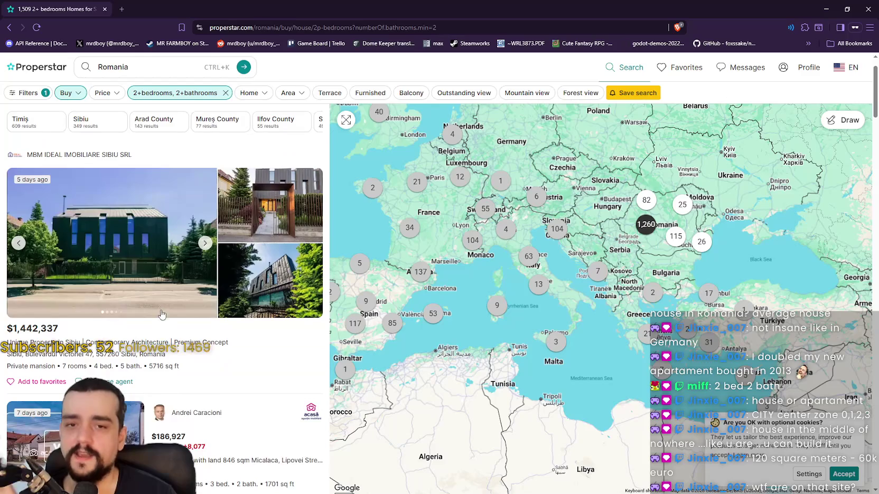
pyautogui.scroll(-10, 154, 303)
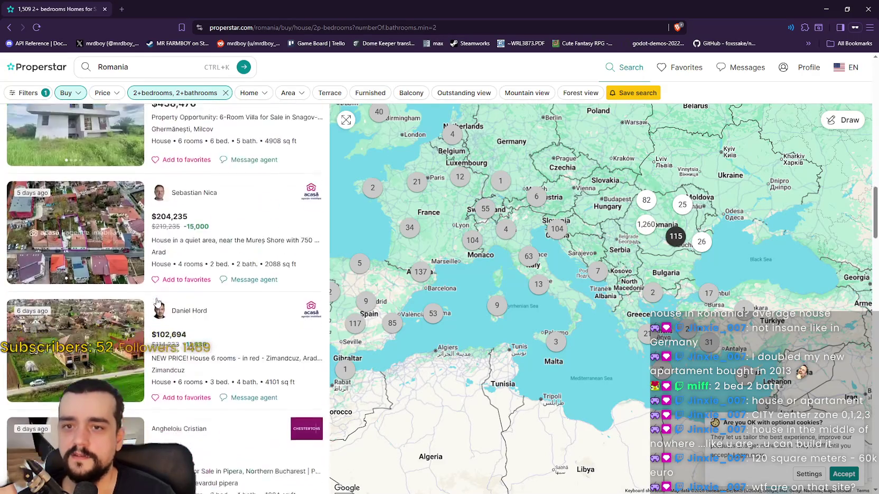
pyautogui.scroll(-15, 153, 291)
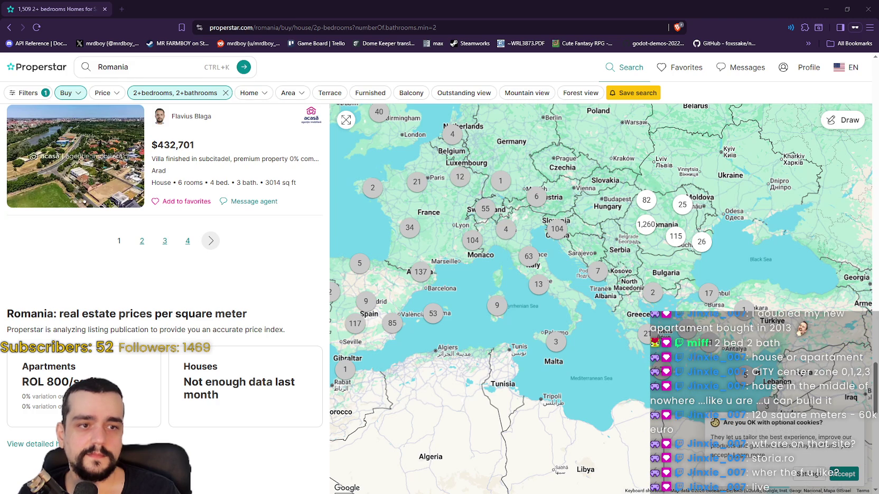
# Step: Load storia.ro in a new browser tab
pyautogui.click(121, 9)
pyautogui.write('storia.ro/')
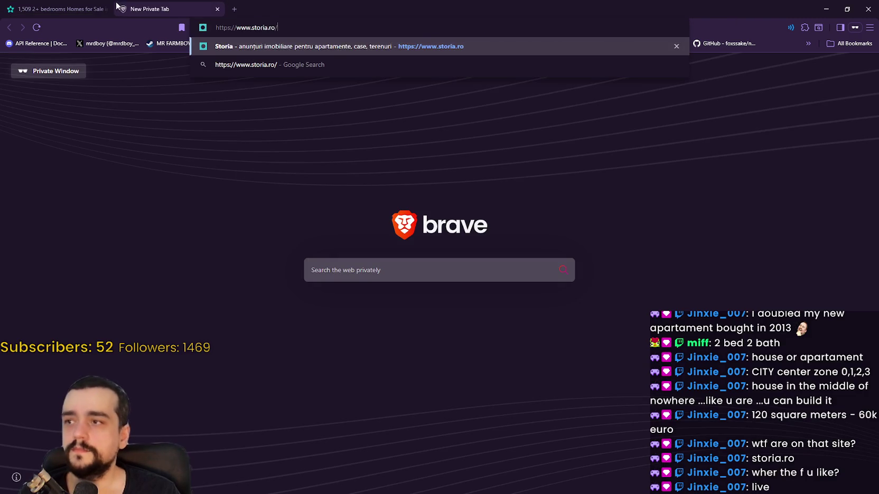
pyautogui.press('Return')
# Step: Pan the Properstar map to centre the Romania clusters, then return to the Storia homepage
pyautogui.click(83, 4)
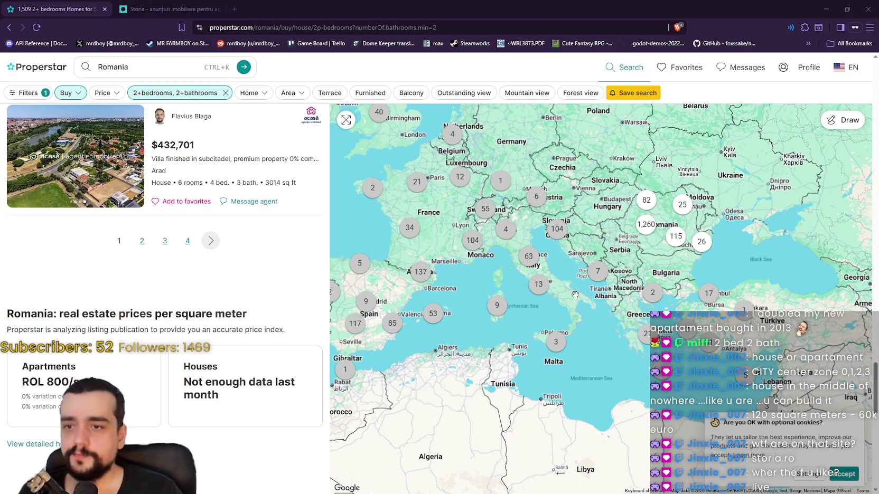
pyautogui.moveTo(557, 322); pyautogui.dragTo(490, 350)
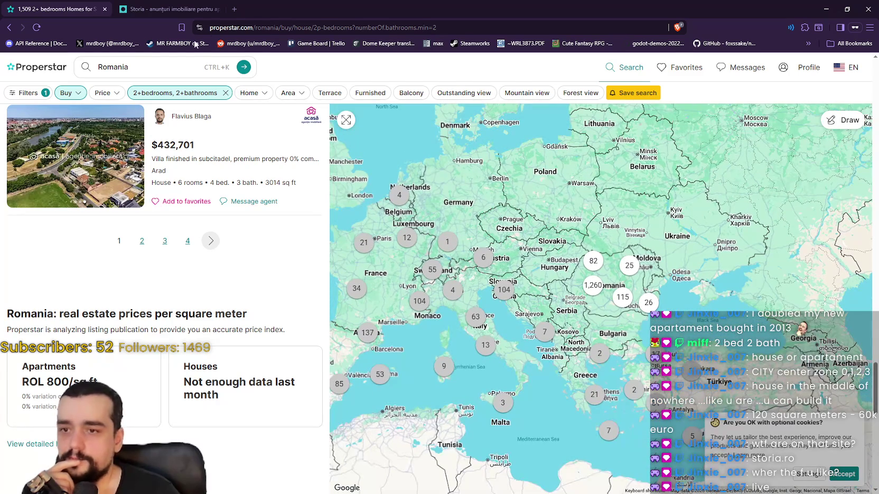
pyautogui.click(169, 9)
pyautogui.scroll(-3, 433, 332)
pyautogui.scroll(3, 536, 263)
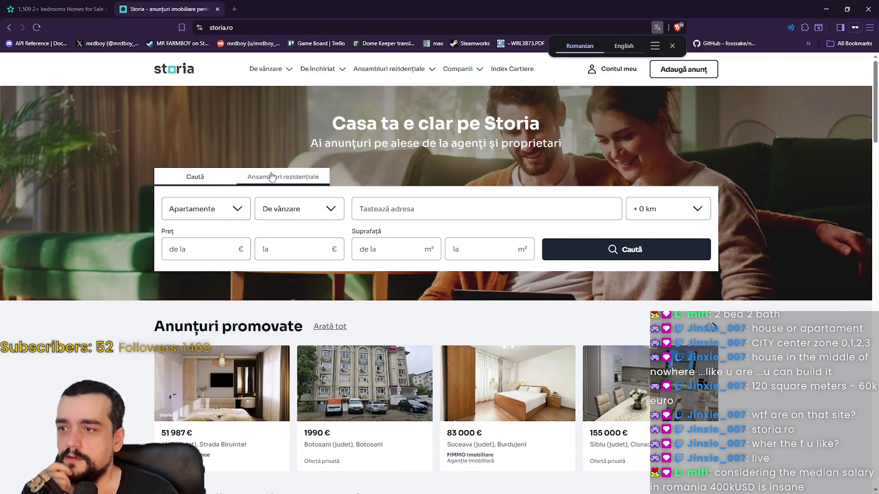
# Step: Switch the Storia search from Apartamente to Case, keeping De vânzare, and show the results
pyautogui.click(270, 210)
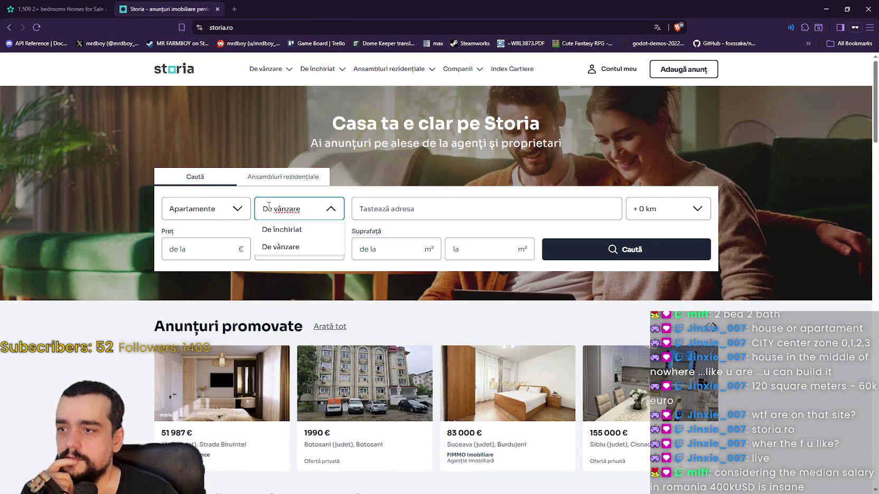
pyautogui.click(235, 210)
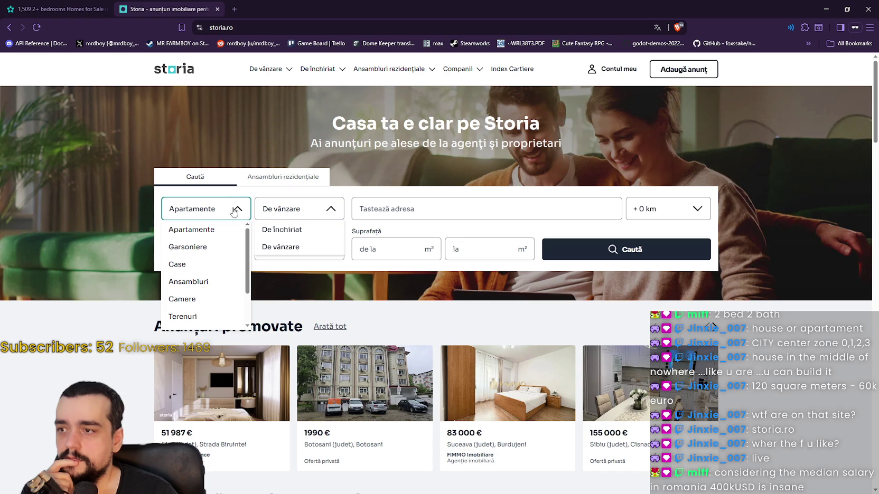
pyautogui.click(206, 266)
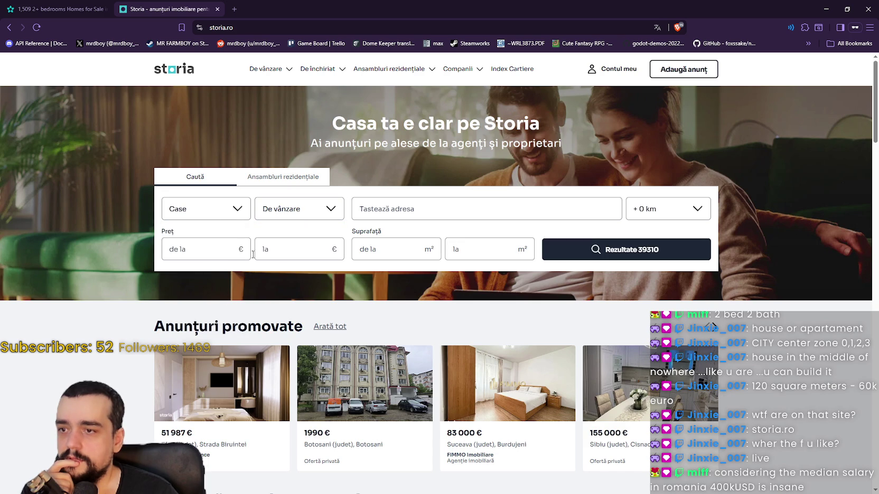
pyautogui.click(679, 249)
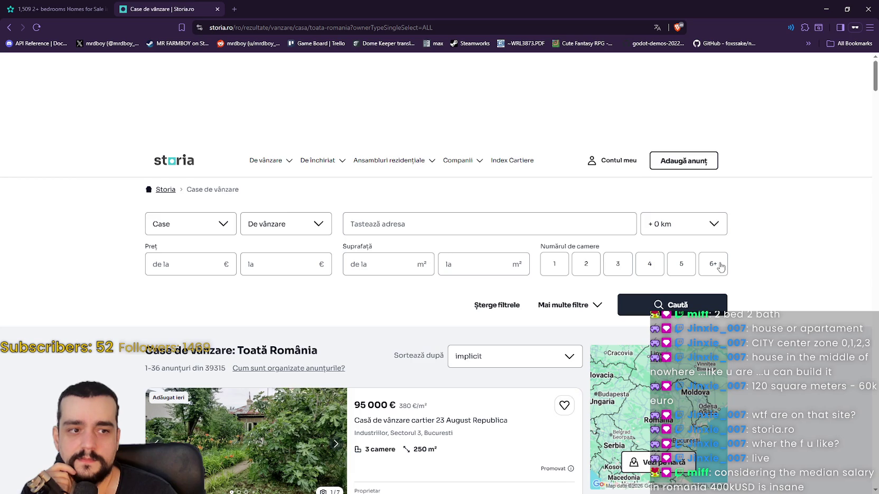
pyautogui.scroll(-5, 724, 268)
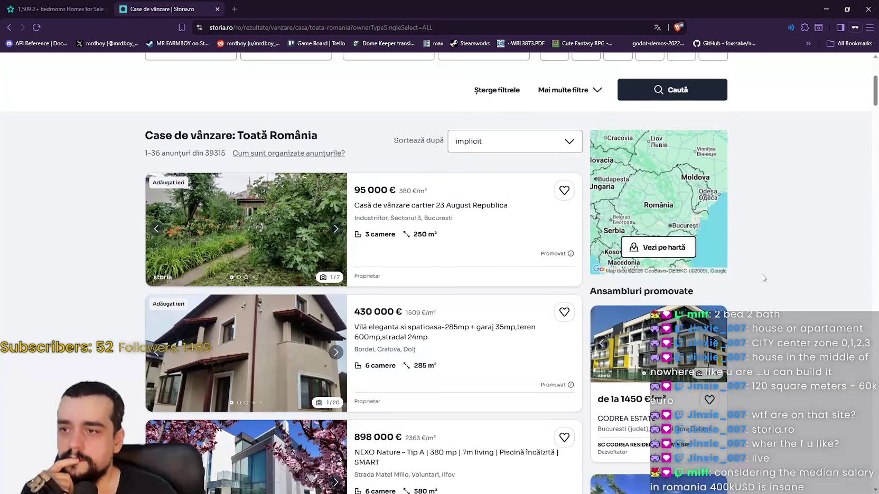
pyautogui.scroll(5, 739, 280)
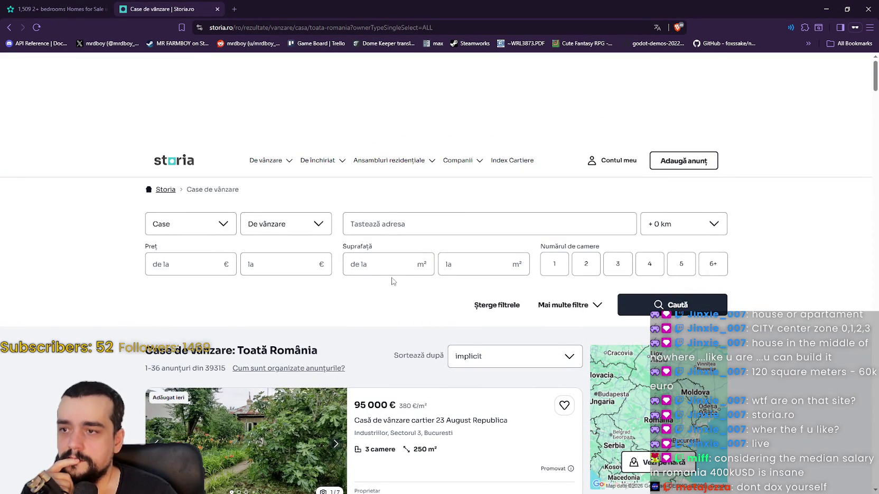
pyautogui.scroll(-2, 794, 296)
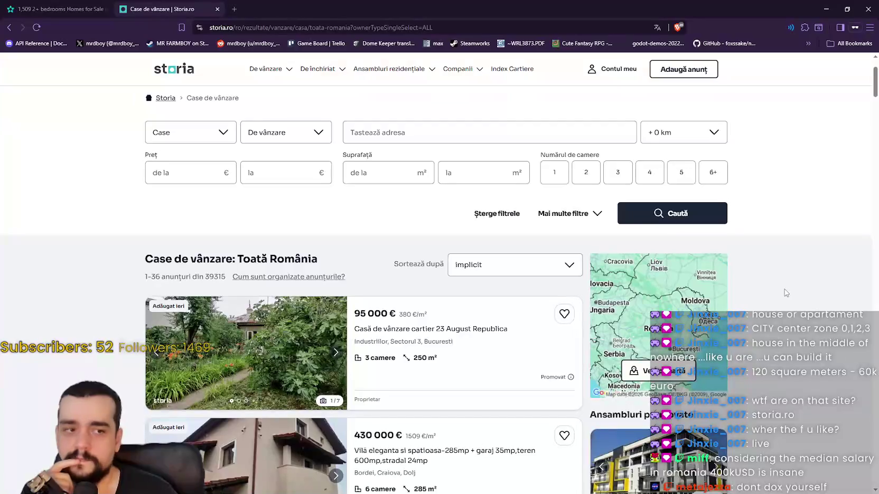
pyautogui.scroll(-2, 785, 292)
pyautogui.scroll(3, 764, 280)
pyautogui.scroll(-4, 437, 282)
pyautogui.scroll(-12, 437, 282)
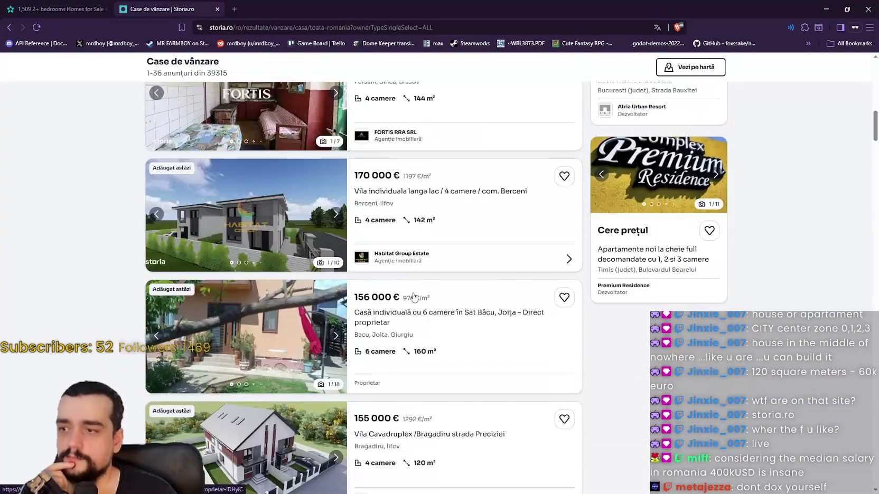
pyautogui.scroll(-15, 419, 290)
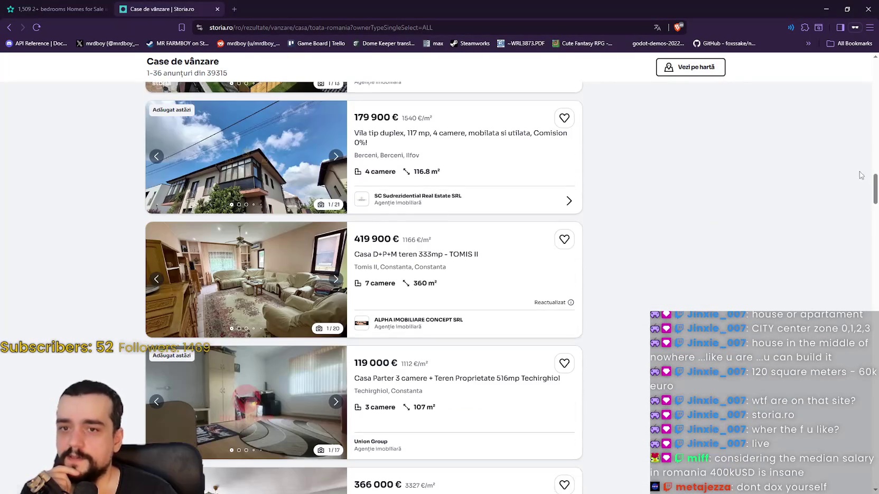
pyautogui.moveTo(872, 183)
pyautogui.mouseDown()
pyautogui.moveTo(856, 401)
pyautogui.moveTo(845, 370)
pyautogui.moveTo(829, 445)
pyautogui.moveTo(844, 67)
pyautogui.mouseUp()
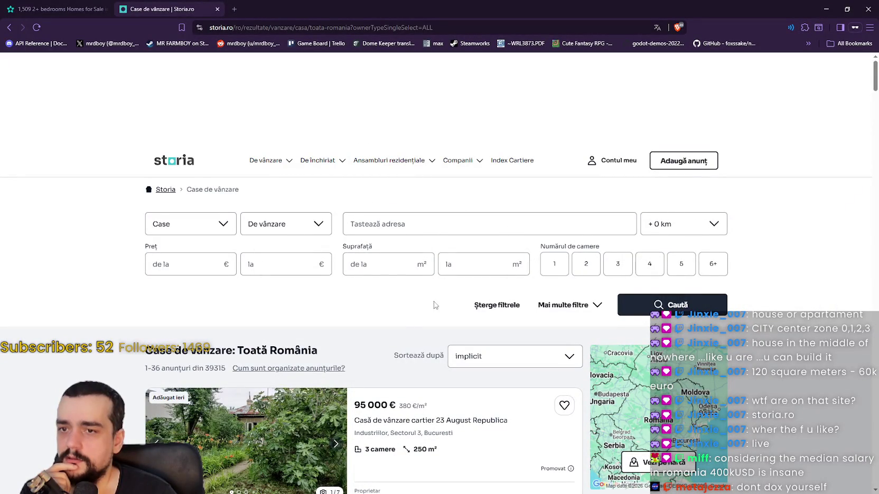
# Step: Limit houses for sale to 2 rooms, review the extra filters, and show the 1,698 results
pyautogui.click(583, 270)
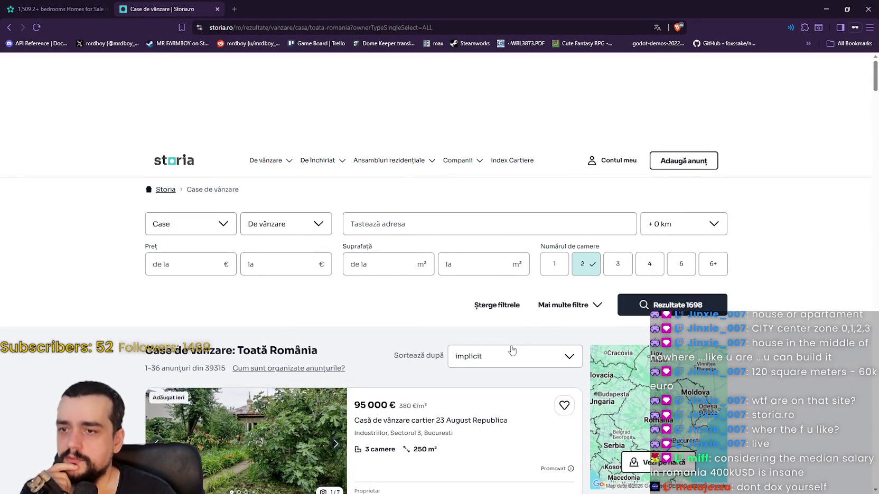
pyautogui.click(566, 307)
pyautogui.scroll(-2, 517, 362)
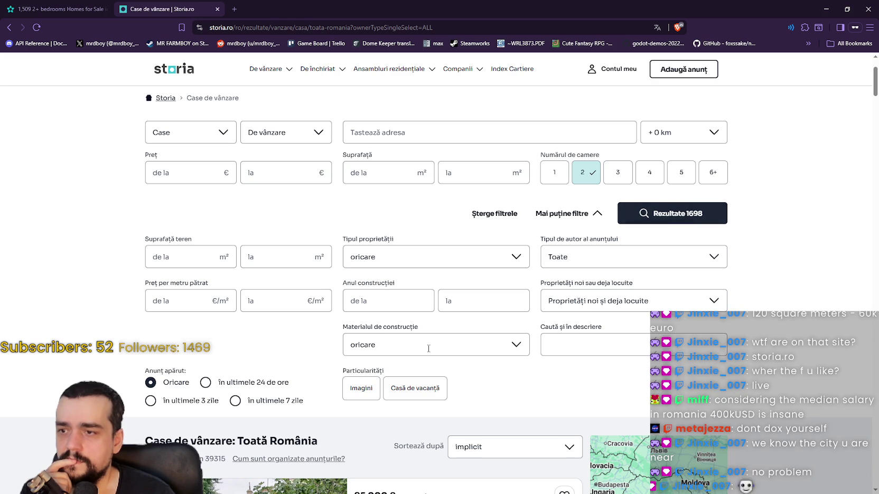
pyautogui.click(663, 217)
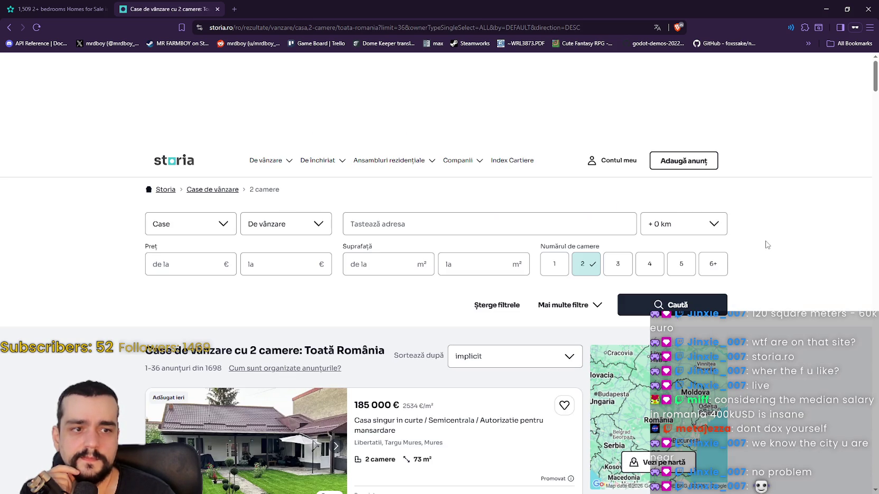
pyautogui.scroll(-3, 758, 264)
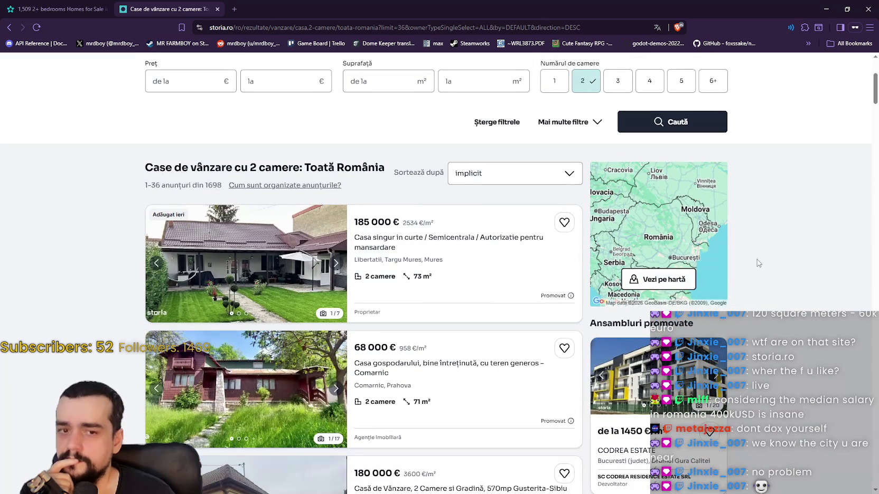
pyautogui.scroll(-5, 758, 263)
pyautogui.moveTo(874, 107)
pyautogui.mouseDown()
pyautogui.moveTo(874, 122)
pyautogui.moveTo(872, 95)
pyautogui.mouseUp()
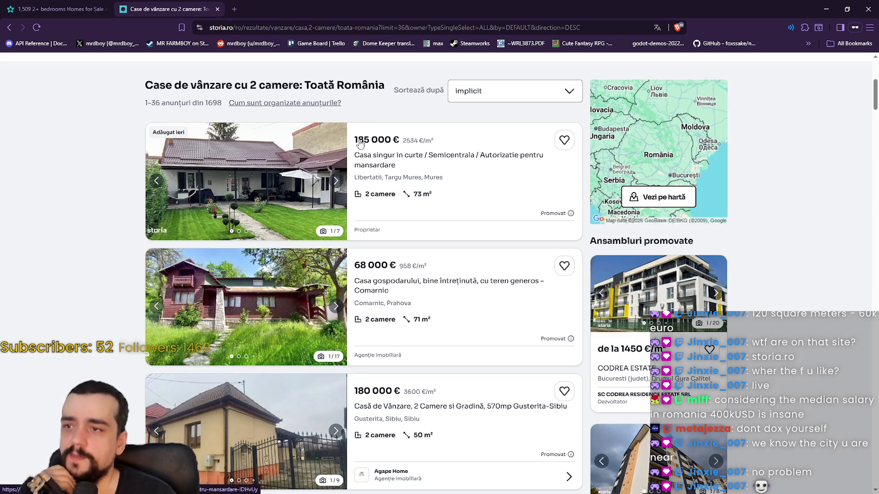
# Step: Cycle through all the photos of the 185 000 € Targu Mures two-room house, including the garden and interiors
pyautogui.click(336, 180)
pyautogui.click(337, 181)
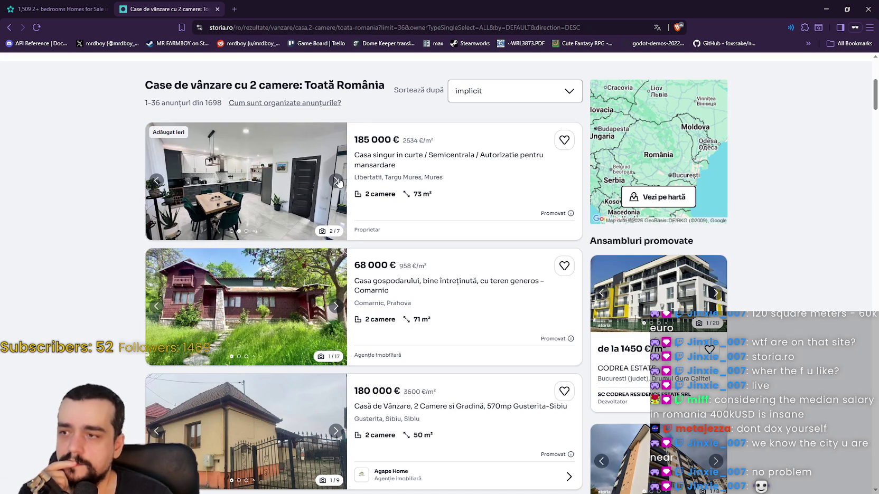
pyautogui.click(336, 182)
pyautogui.click(336, 182)
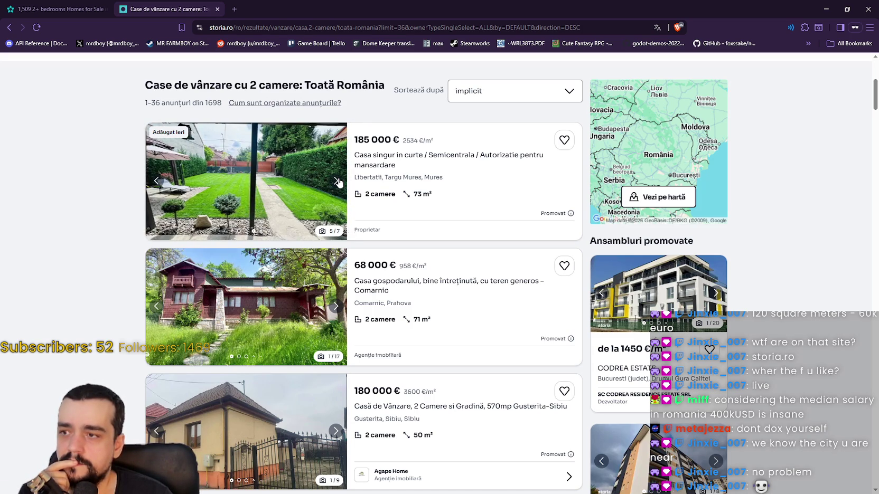
pyautogui.click(336, 181)
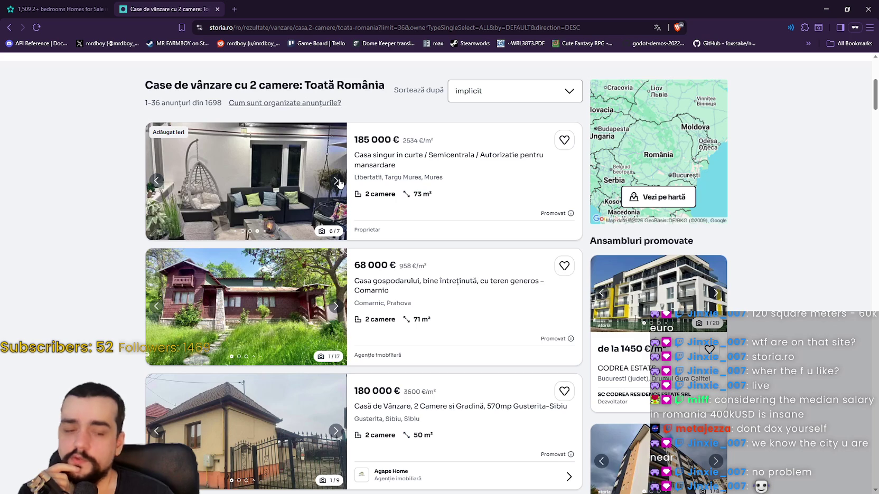
pyautogui.click(336, 181)
pyautogui.click(336, 181)
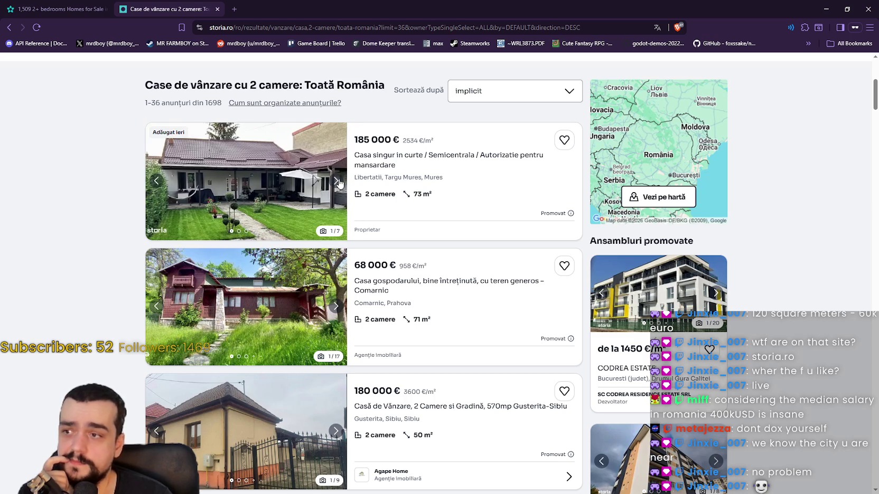
pyautogui.click(337, 181)
pyautogui.click(337, 181)
pyautogui.click(337, 181)
pyautogui.click(337, 181)
pyautogui.scroll(-2, 315, 236)
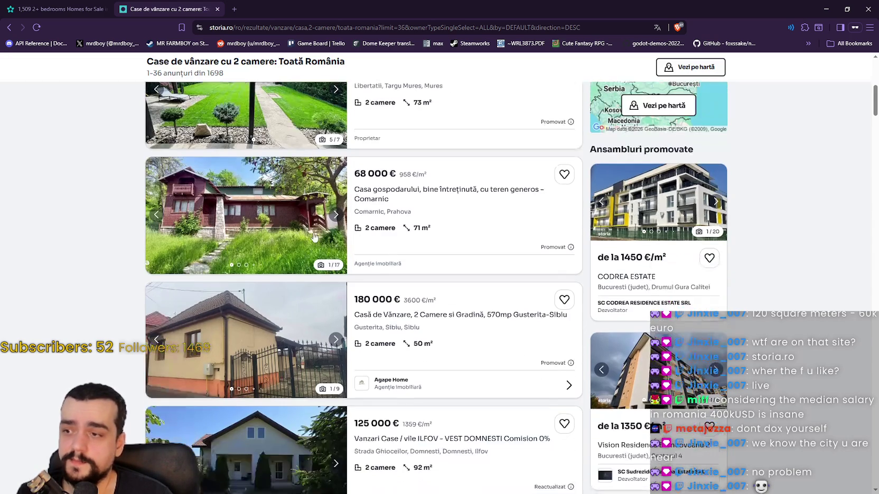
# Step: Page forward through the 68 000 € Comarnic house photos to its outdoor pictures
pyautogui.click(334, 215)
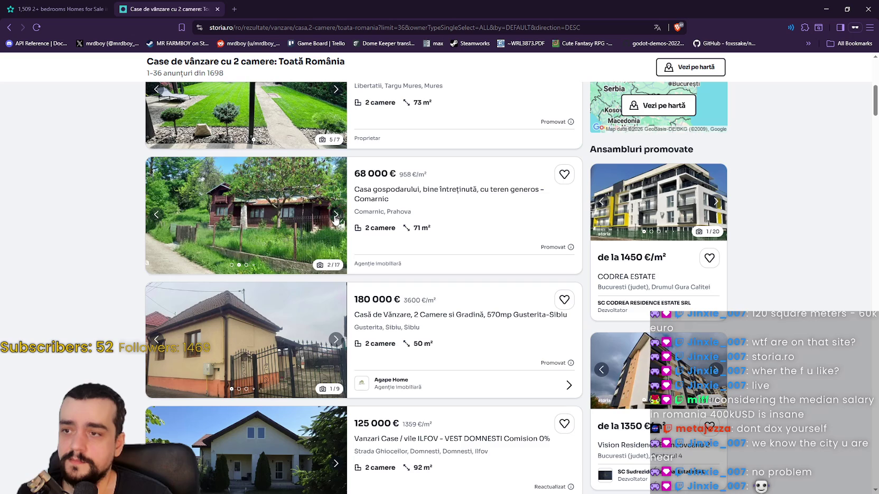
pyautogui.click(334, 216)
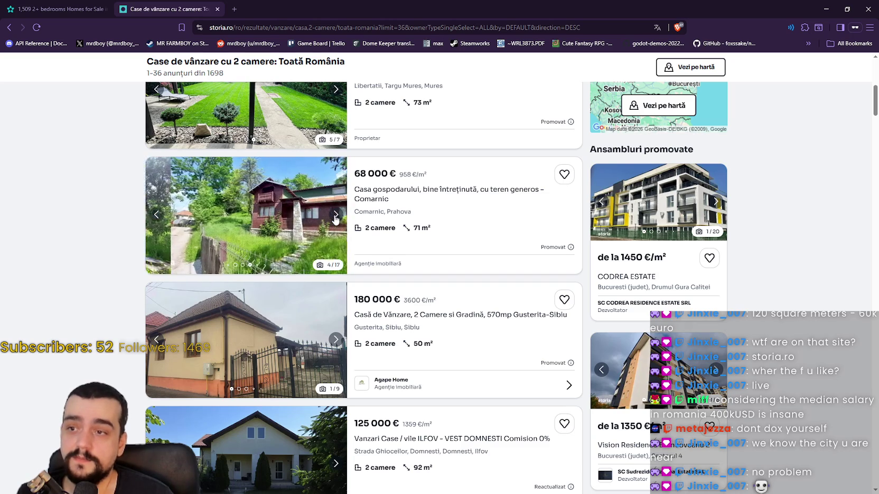
pyautogui.click(335, 217)
pyautogui.click(335, 217)
pyautogui.click(334, 216)
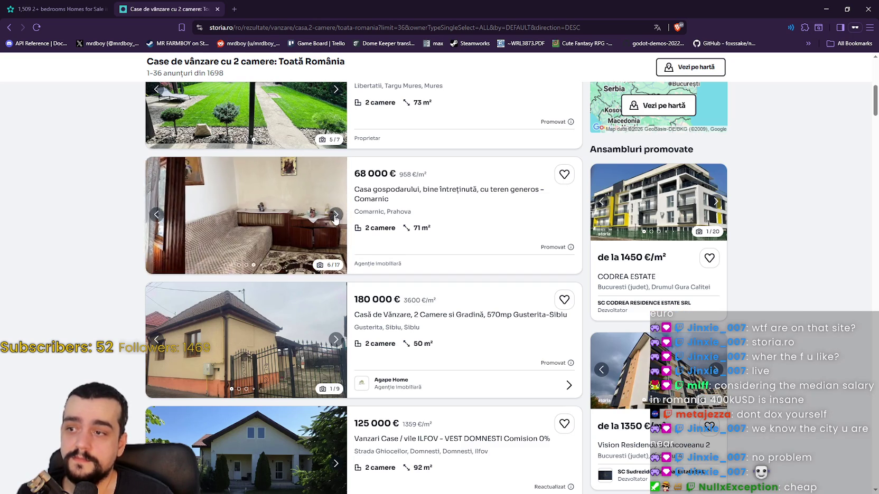
pyautogui.click(335, 215)
pyautogui.click(335, 216)
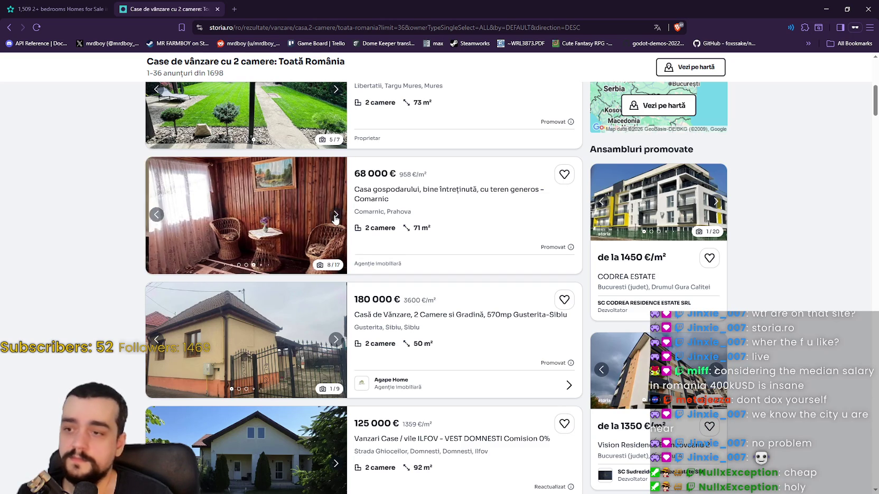
pyautogui.click(334, 217)
pyautogui.click(335, 217)
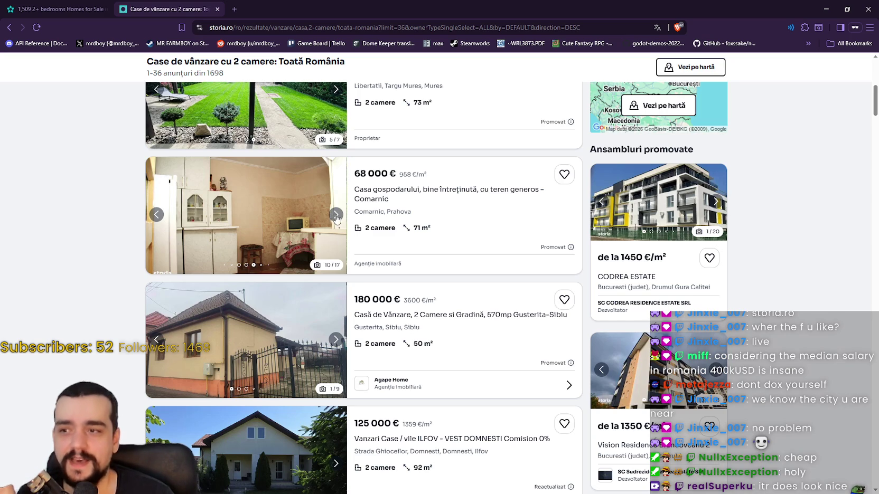
pyautogui.click(336, 217)
pyautogui.click(336, 216)
pyautogui.click(335, 216)
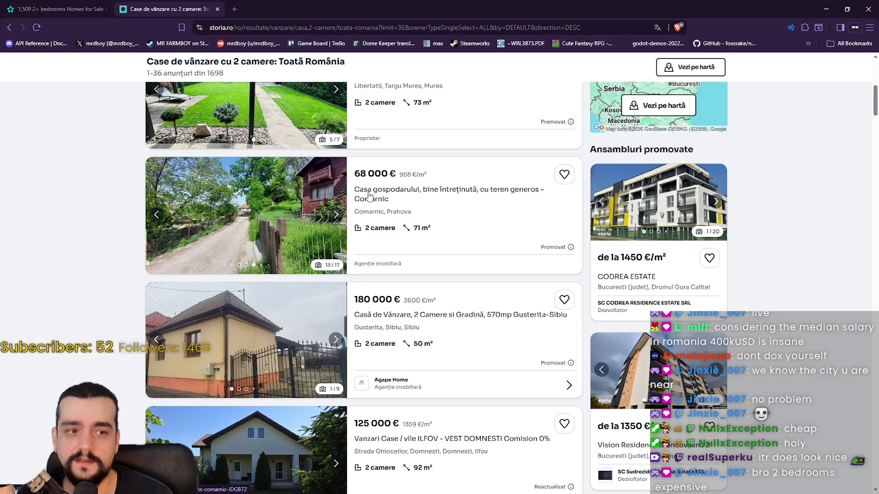
pyautogui.click(336, 216)
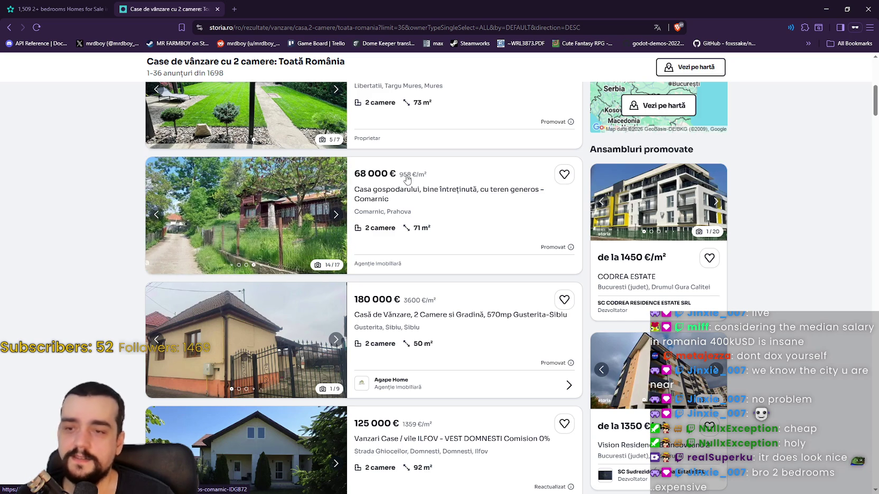
# Step: Wrap the Comarnic carousel back to the start and continue to the bathroom and kitchen photo (10 of 17)
pyautogui.click(337, 214)
pyautogui.click(337, 214)
pyautogui.click(337, 215)
pyautogui.click(338, 214)
pyautogui.click(337, 214)
pyautogui.click(337, 214)
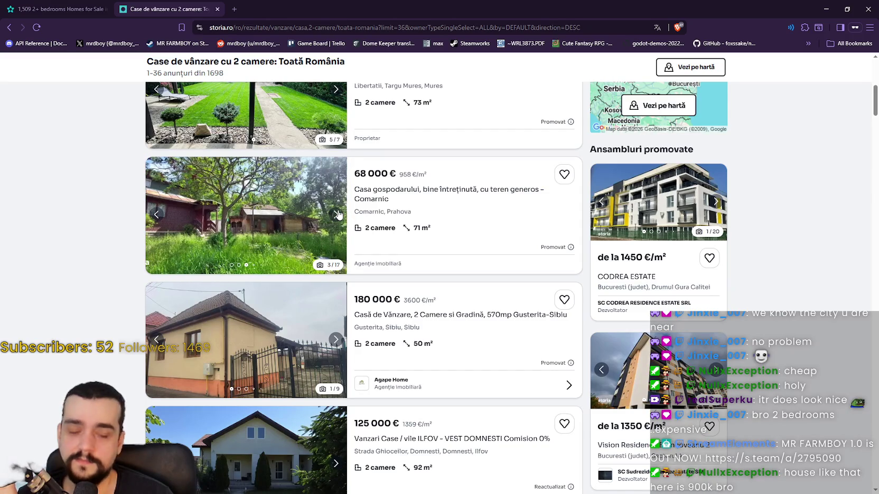
pyautogui.click(338, 215)
pyautogui.click(338, 214)
pyautogui.click(338, 215)
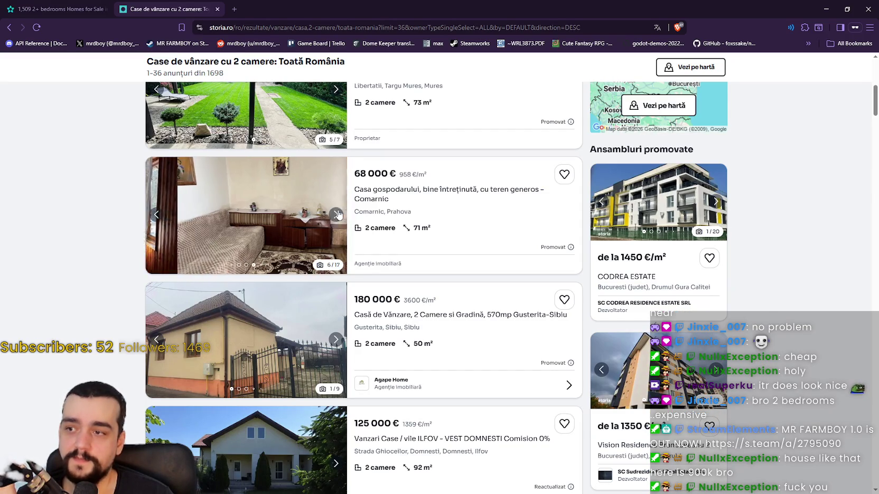
pyautogui.click(338, 214)
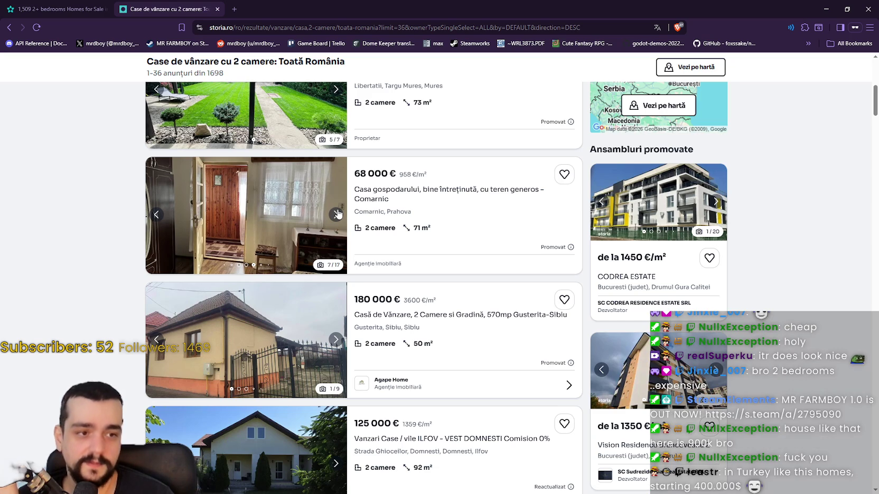
pyautogui.click(338, 215)
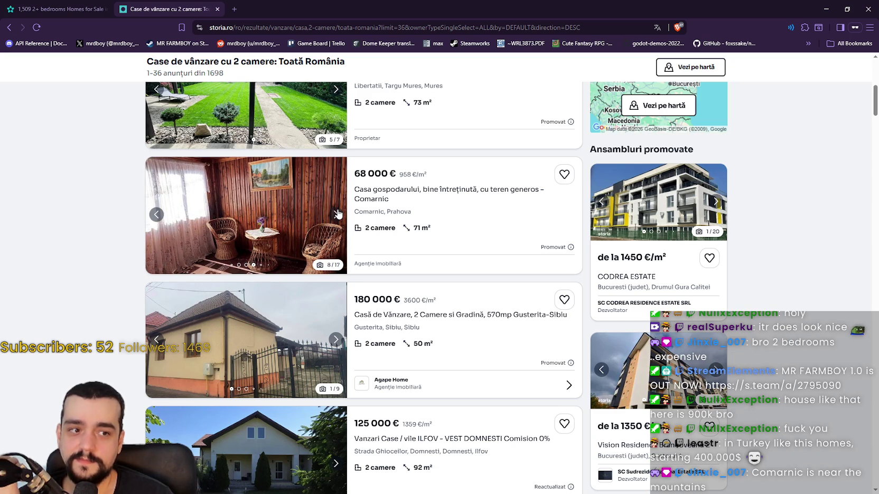
pyautogui.click(338, 215)
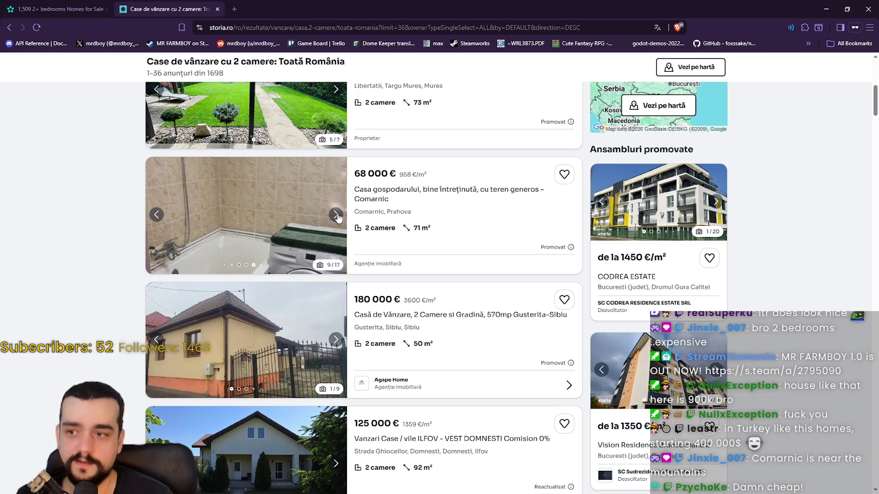
pyautogui.click(336, 215)
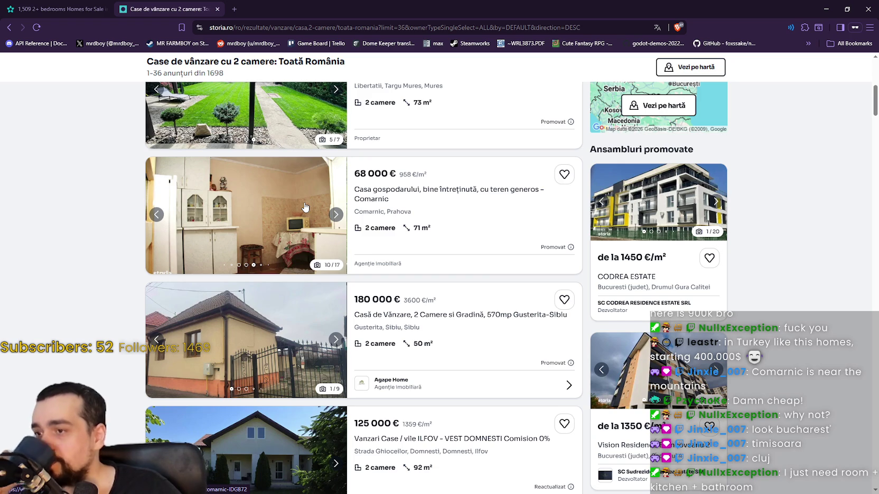
pyautogui.scroll(-1, 306, 229)
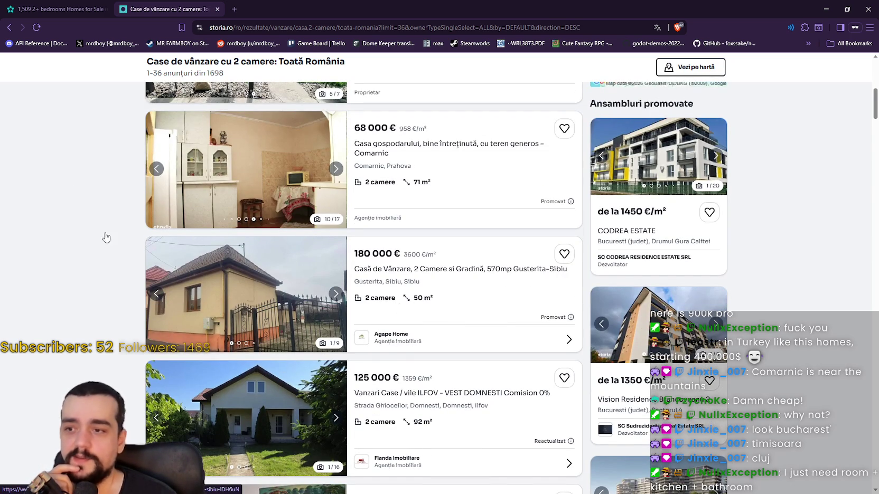
# Step: Page through the Gusterita house listing's photos to its last images
pyautogui.click(337, 296)
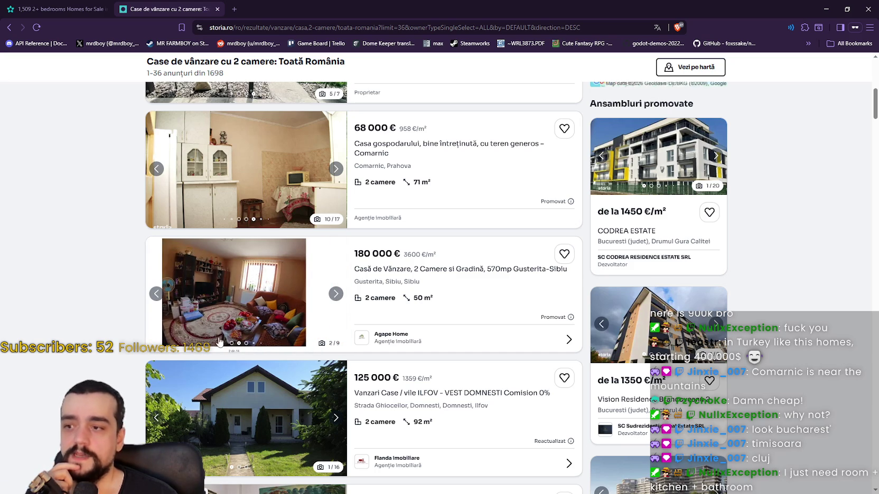
pyautogui.click(336, 297)
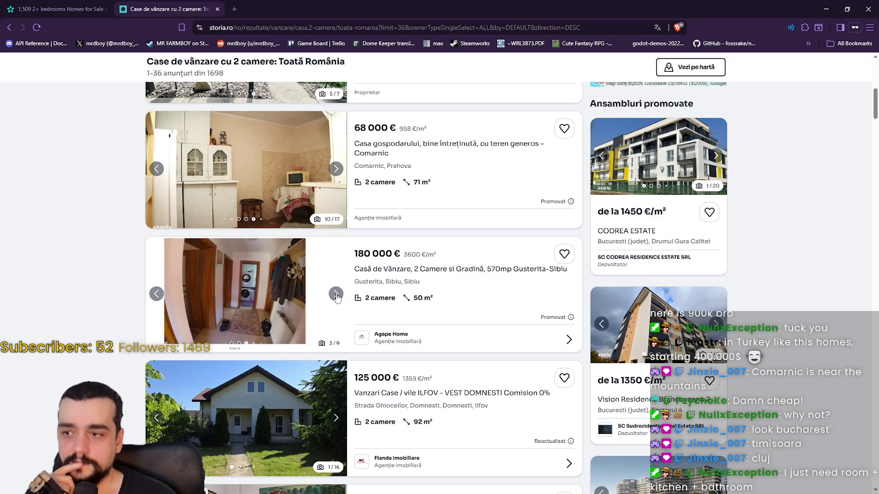
pyautogui.click(336, 295)
pyautogui.click(336, 295)
pyautogui.click(336, 295)
pyautogui.click(336, 295)
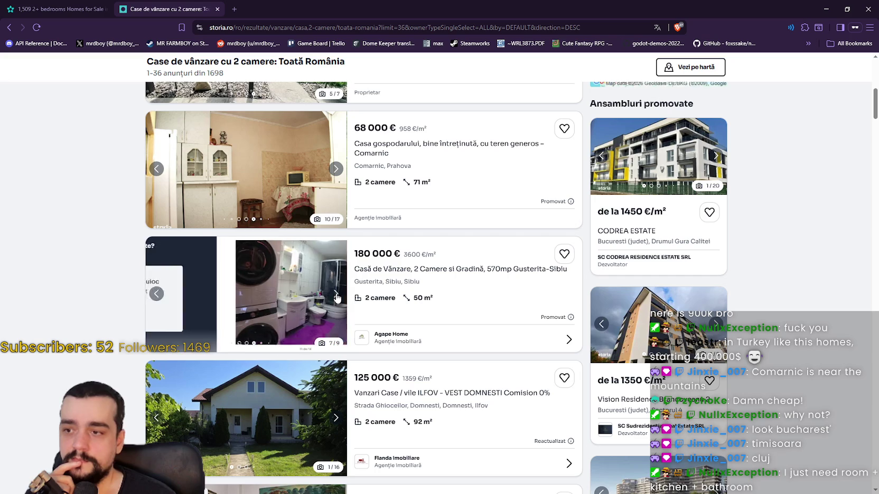
pyautogui.click(336, 296)
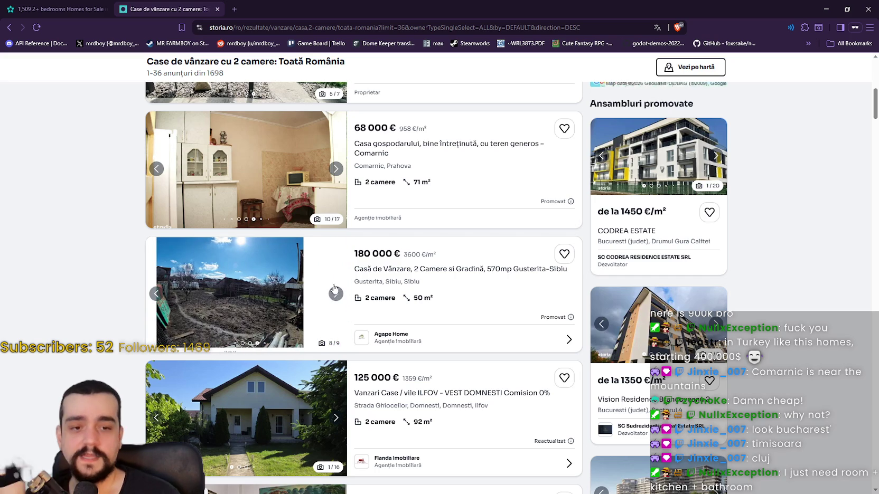
# Step: Preview the Domnesti house photos, then open the 125 000 € Domnesti listing page and its gallery
pyautogui.scroll(-2, 320, 328)
pyautogui.scroll(-1, 327, 316)
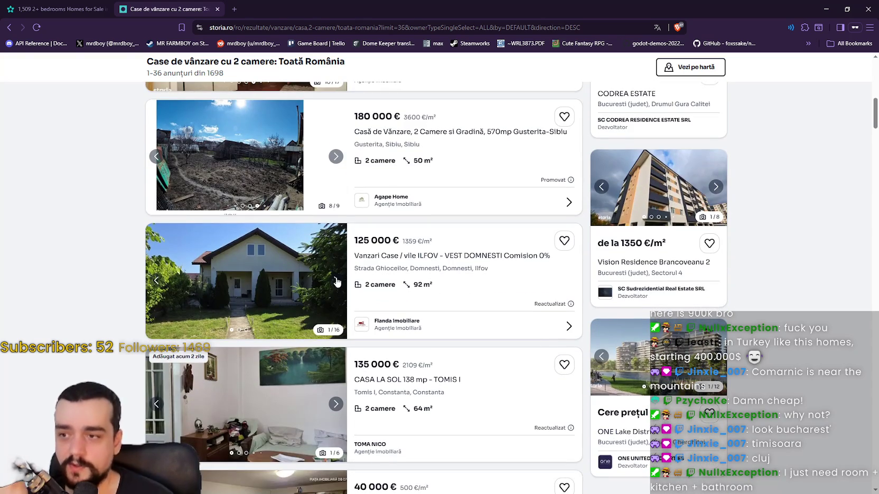
pyautogui.click(336, 280)
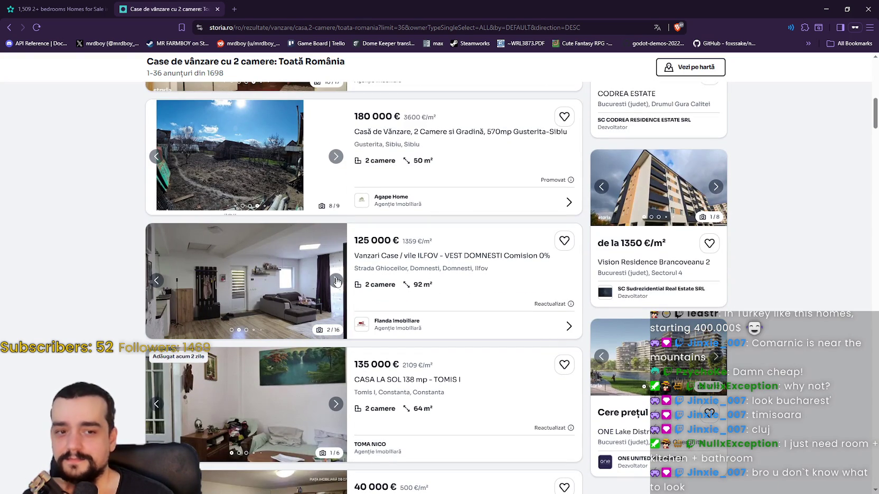
pyautogui.click(336, 280)
pyautogui.scroll(-2, 341, 214)
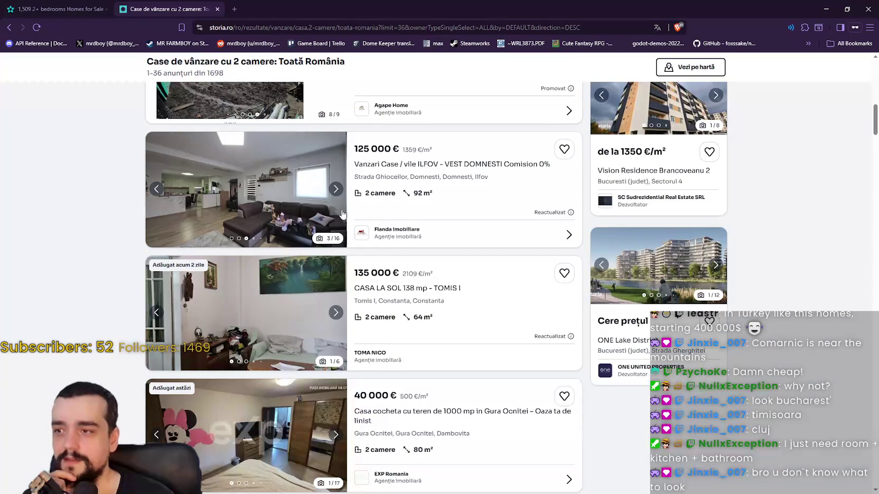
pyautogui.scroll(1, 341, 214)
pyautogui.click(337, 234)
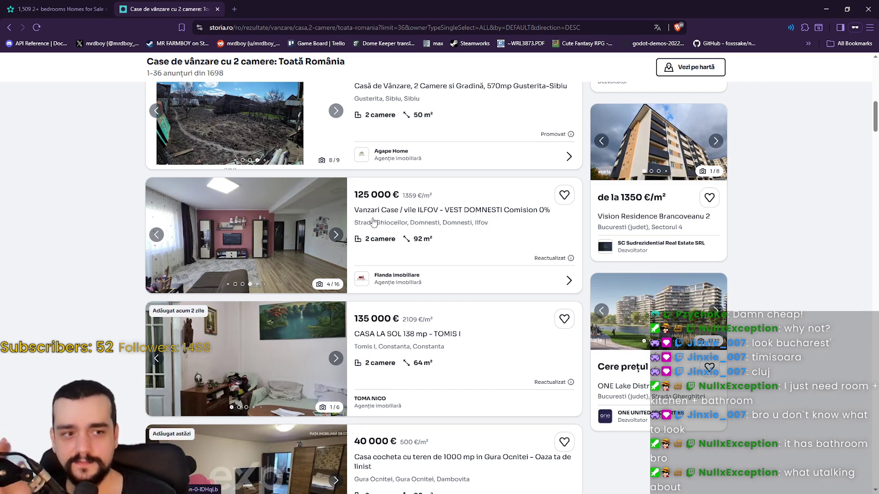
pyautogui.click(337, 239)
pyautogui.click(337, 240)
pyautogui.click(336, 240)
pyautogui.click(337, 240)
pyautogui.click(305, 226)
pyautogui.click(530, 192)
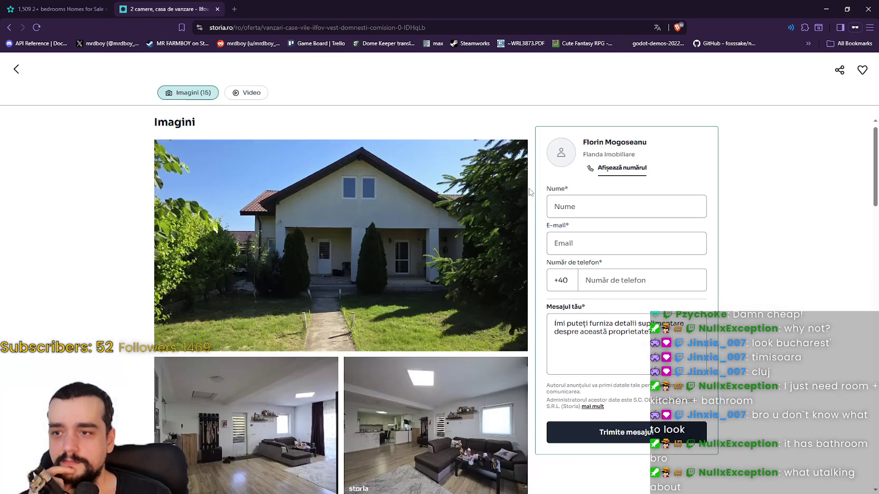
# Step: View the Domnesti photos full-screen, from the exterior through to the attic and outdoor stairway
pyautogui.scroll(-6, 447, 231)
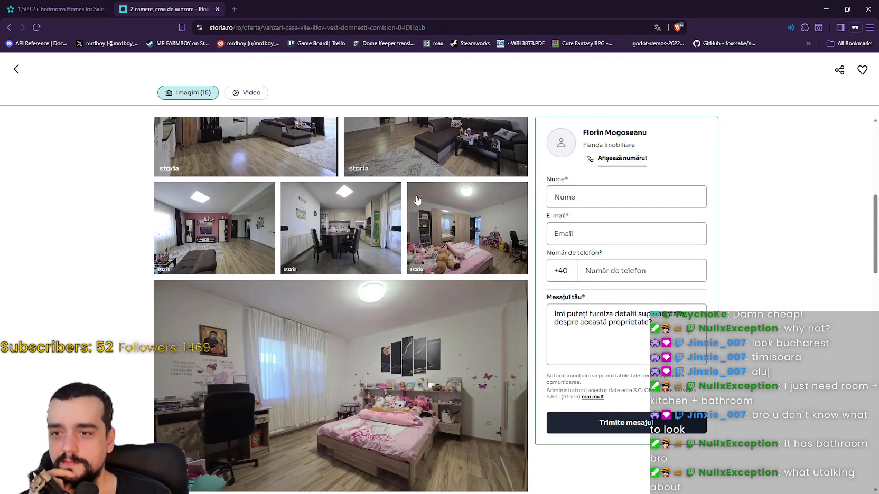
pyautogui.scroll(-2, 417, 200)
pyautogui.scroll(-4, 370, 208)
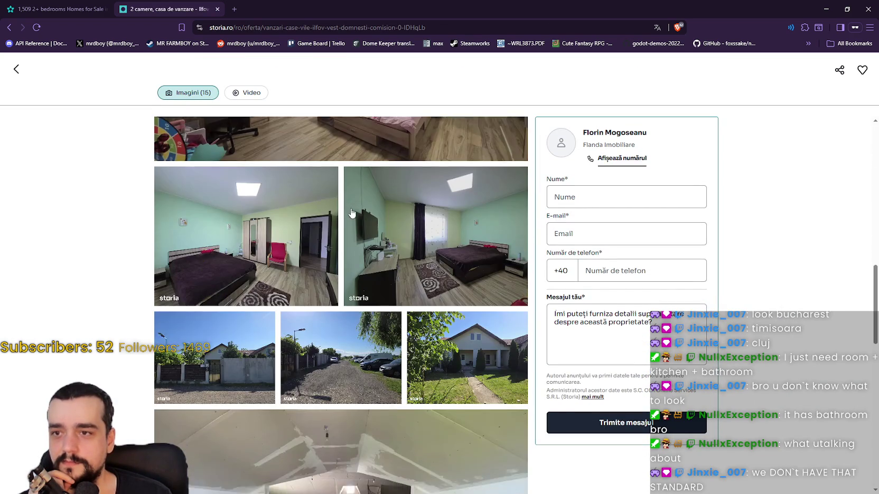
pyautogui.scroll(12, 338, 235)
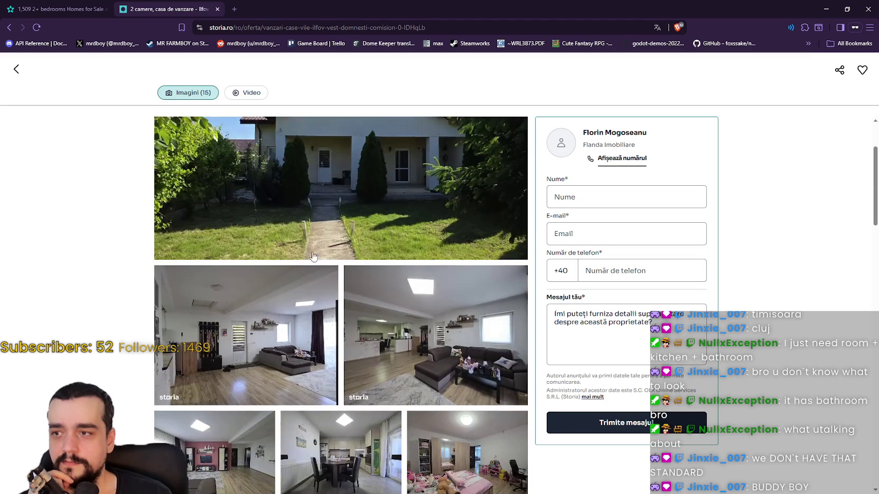
pyautogui.click(322, 254)
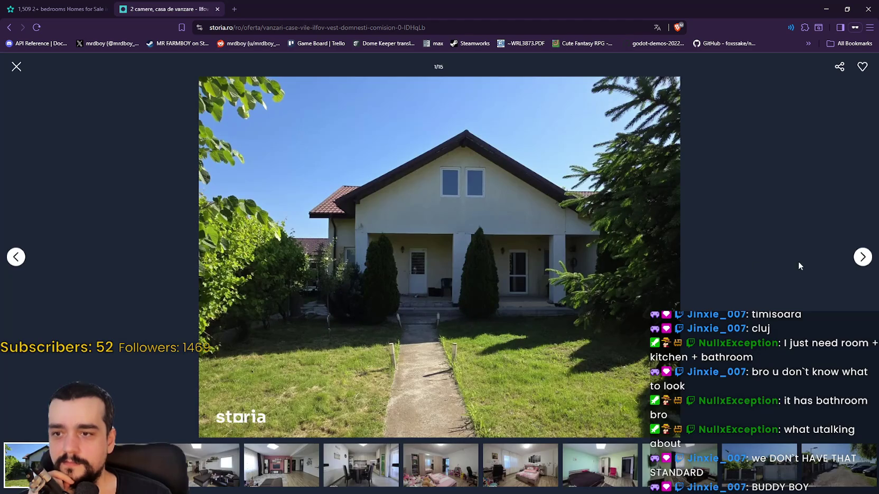
pyautogui.click(862, 259)
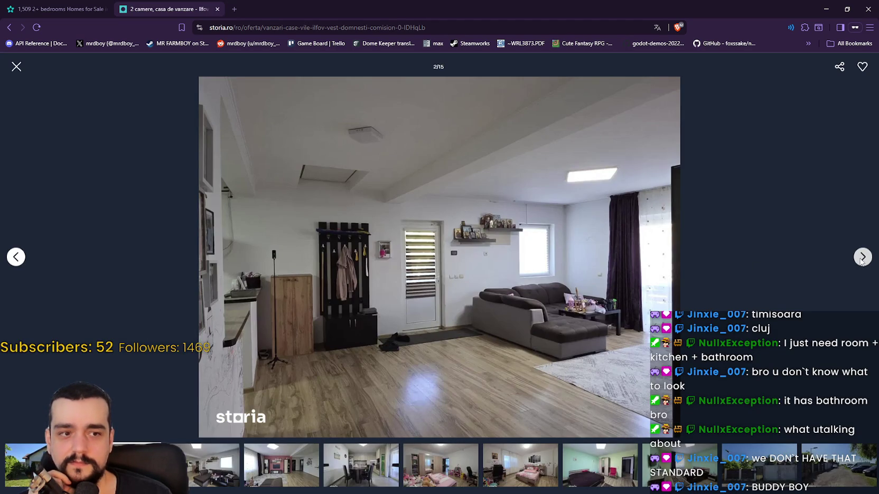
pyautogui.click(862, 258)
pyautogui.click(862, 258)
pyautogui.click(862, 258)
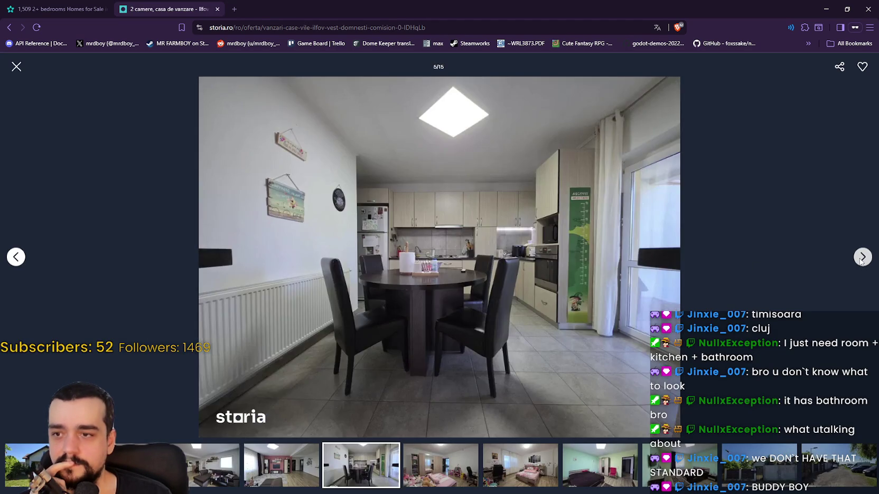
pyautogui.click(861, 259)
pyautogui.click(862, 258)
pyautogui.click(861, 258)
pyautogui.click(861, 258)
pyautogui.click(862, 259)
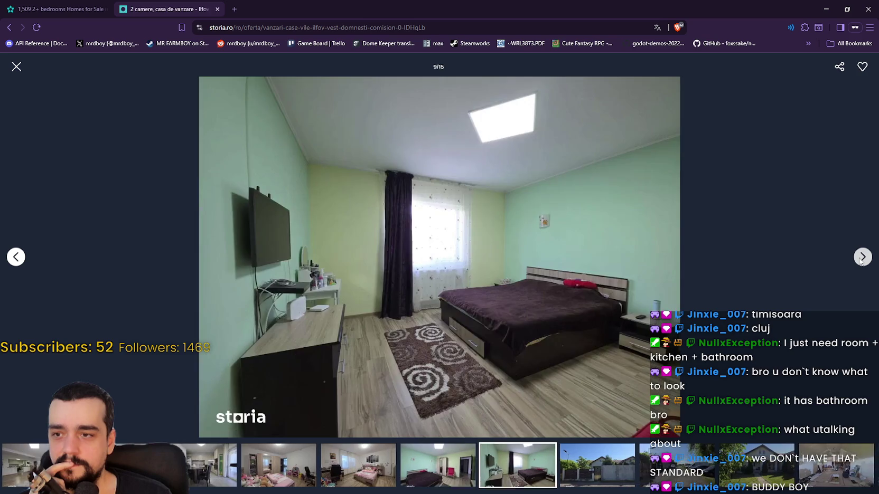
pyautogui.click(862, 259)
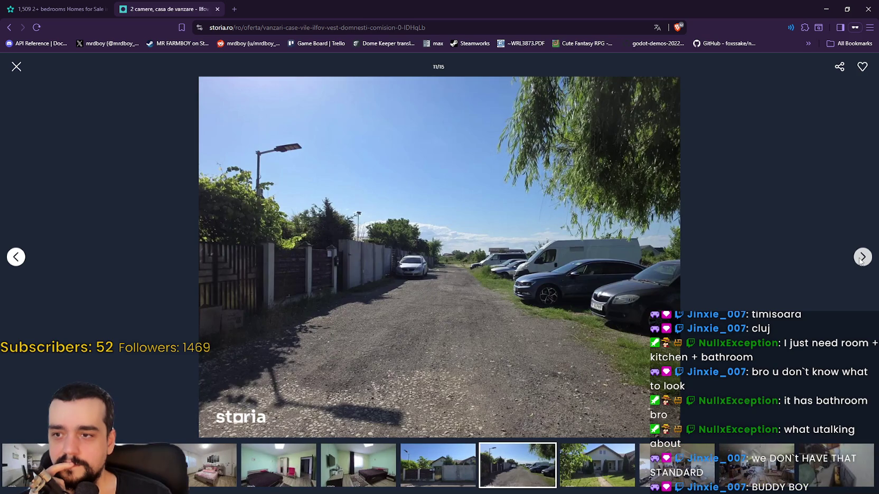
pyautogui.click(862, 259)
pyautogui.click(862, 258)
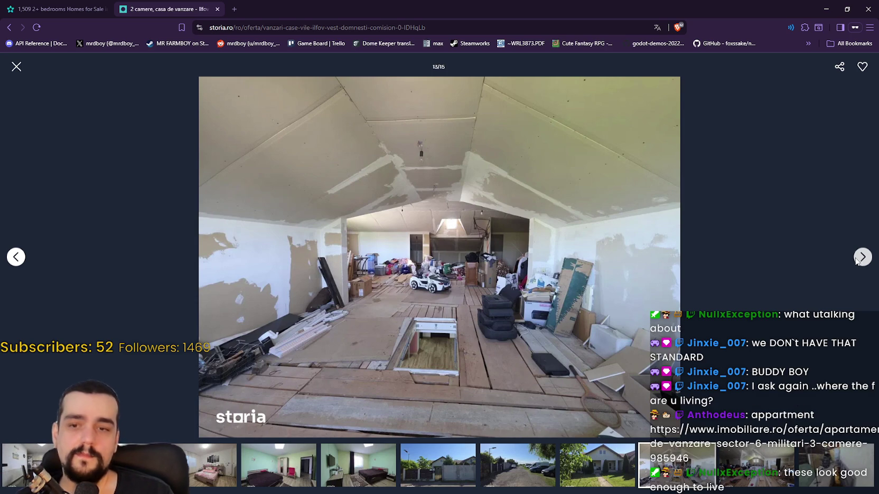
pyautogui.click(860, 257)
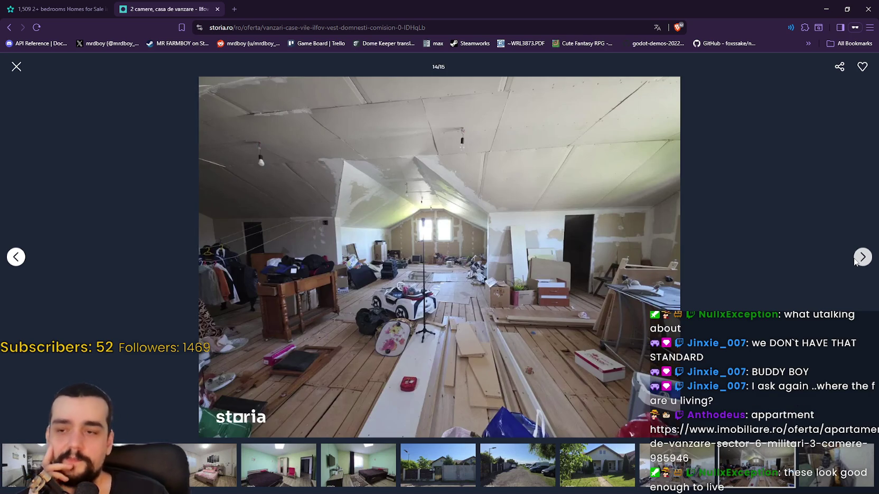
pyautogui.click(861, 259)
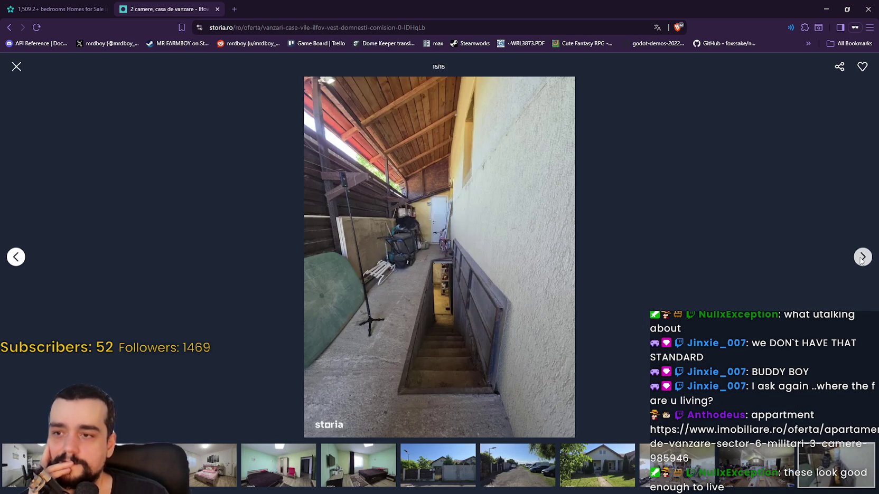
# Step: Page through the Domnesti photos a second time, revisiting the attic, then close the gallery and go back
pyautogui.click(861, 258)
pyautogui.click(861, 258)
pyautogui.click(861, 258)
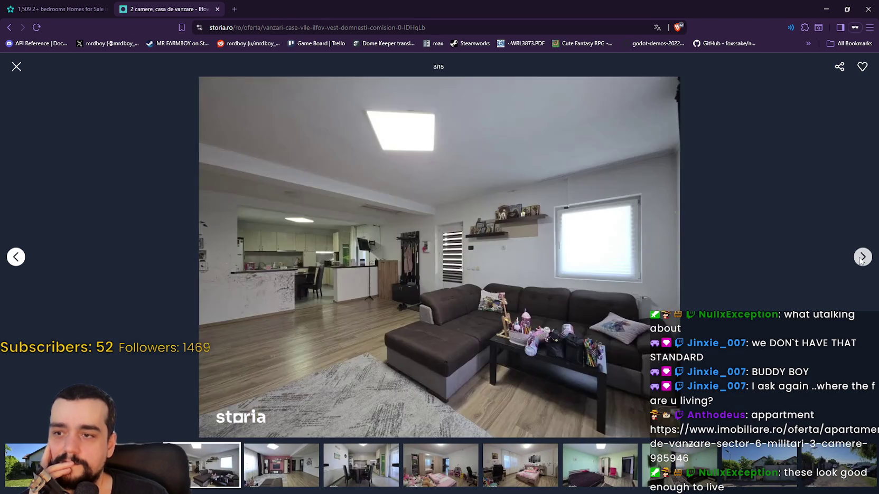
pyautogui.click(861, 258)
pyautogui.click(861, 257)
pyautogui.click(861, 258)
pyautogui.click(862, 257)
pyautogui.click(861, 258)
pyautogui.click(862, 258)
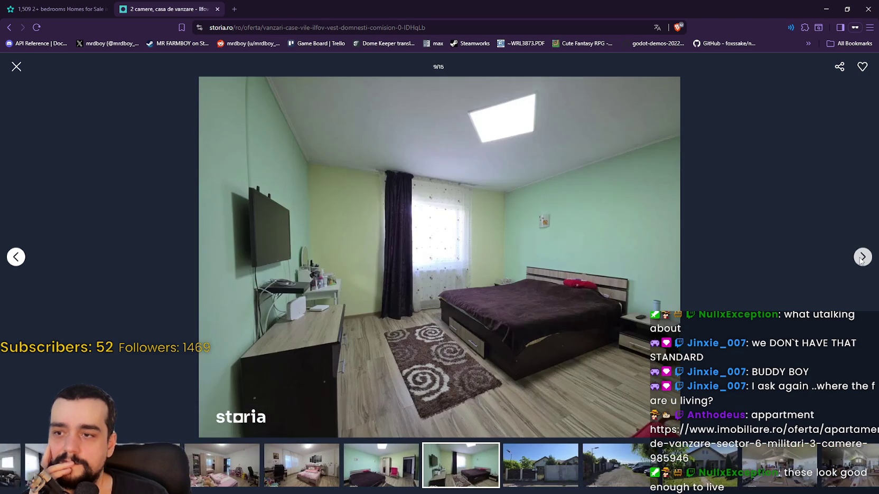
pyautogui.click(861, 258)
pyautogui.click(861, 258)
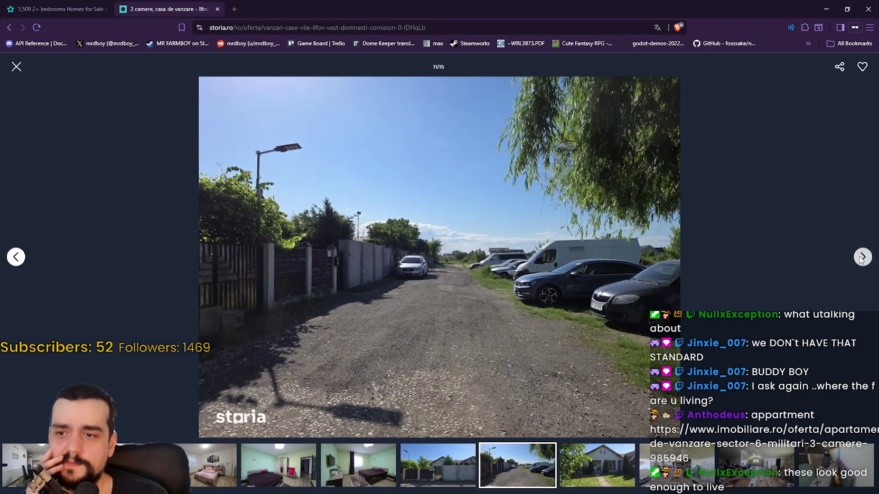
pyautogui.click(861, 258)
pyautogui.click(861, 258)
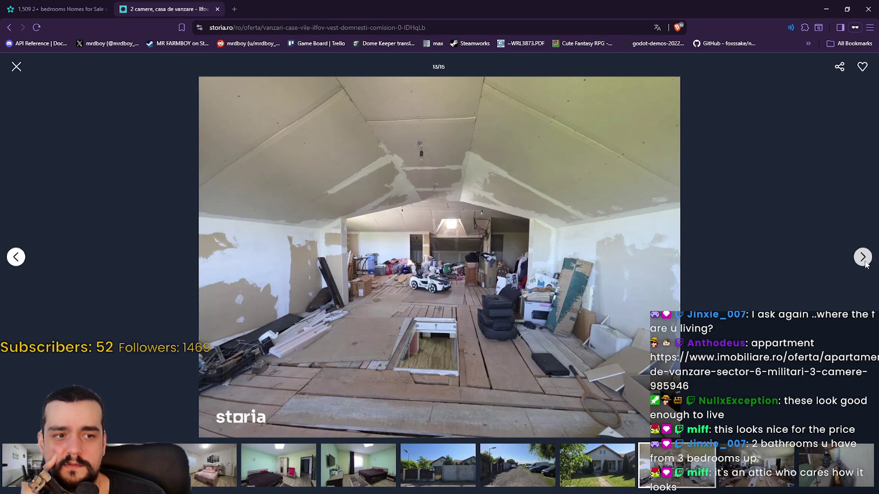
pyautogui.click(862, 258)
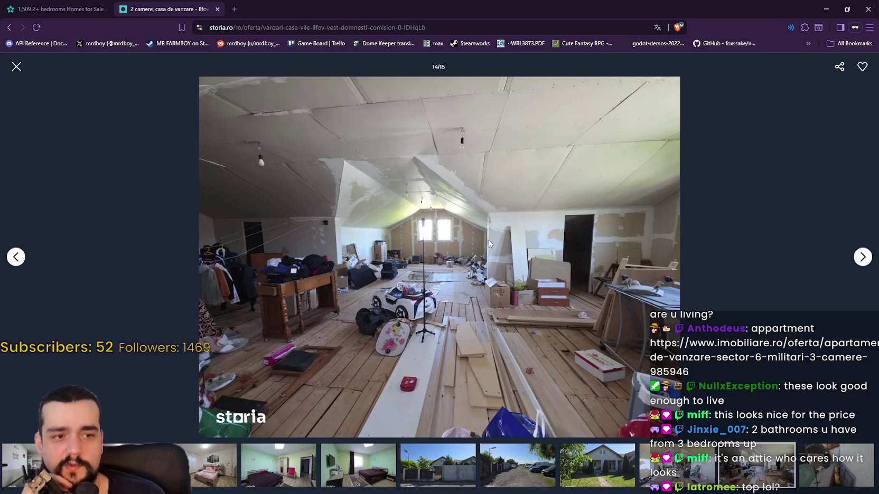
pyautogui.click(862, 257)
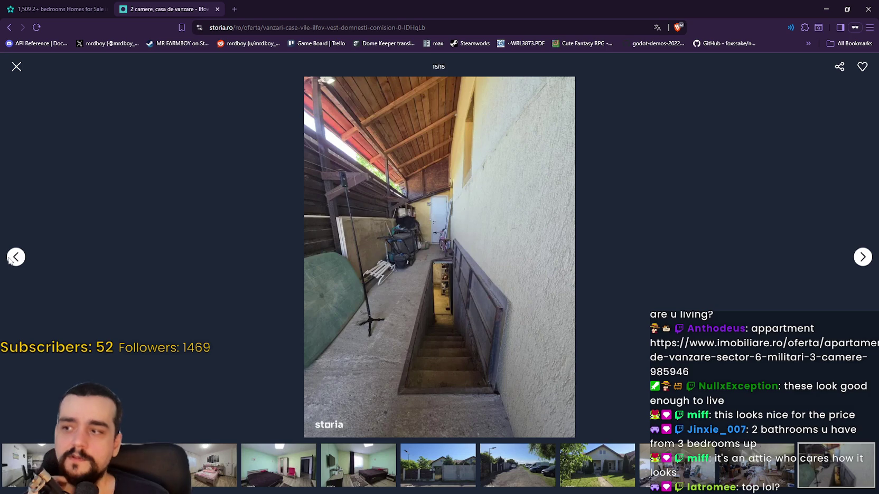
pyautogui.click(11, 259)
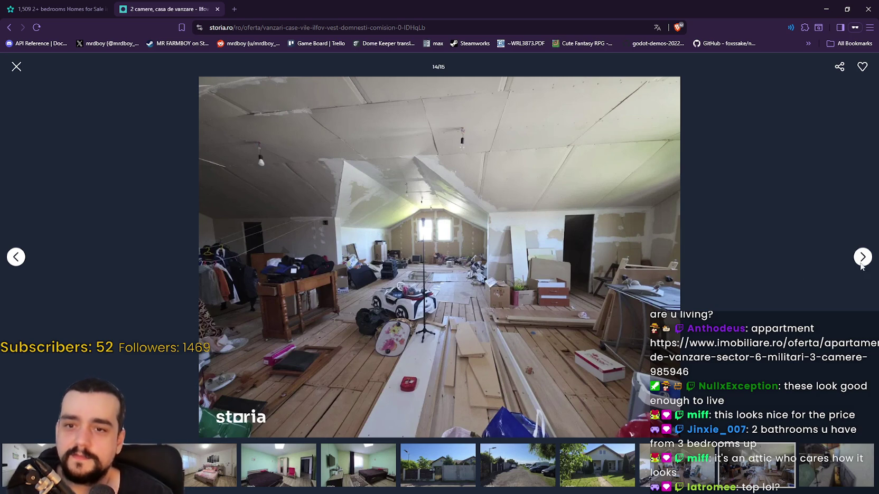
pyautogui.click(861, 263)
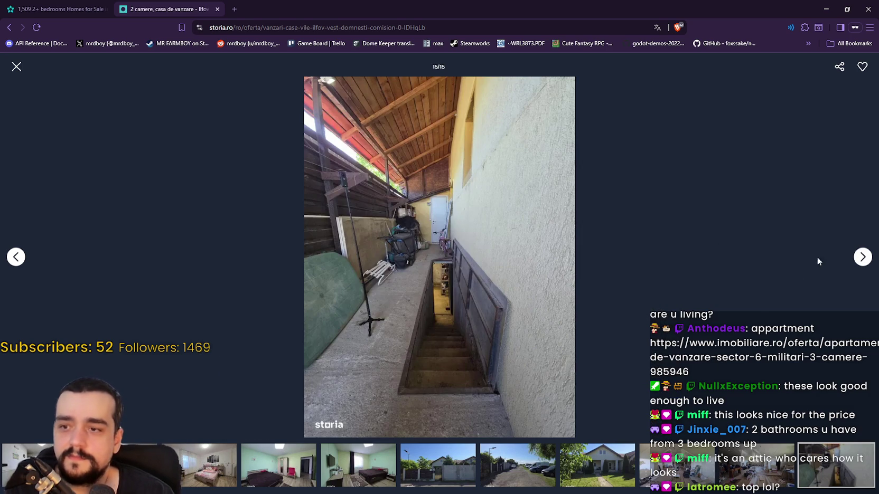
pyautogui.click(862, 256)
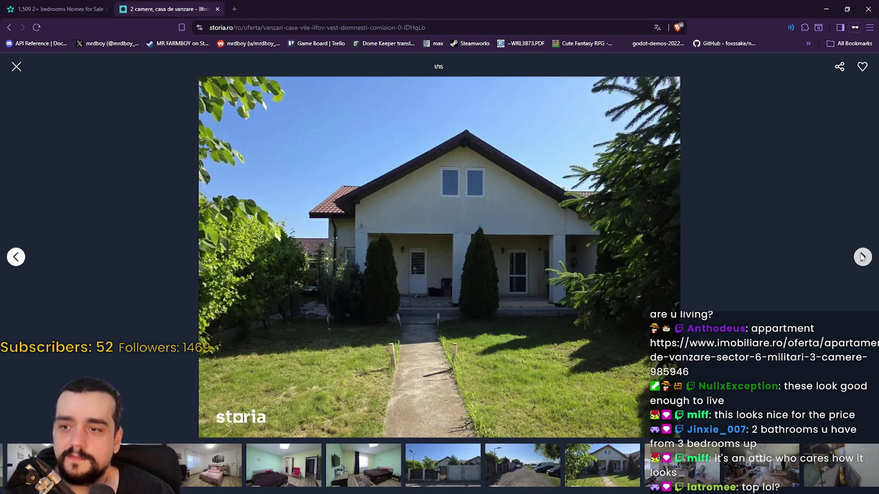
pyautogui.click(15, 67)
pyautogui.click(9, 29)
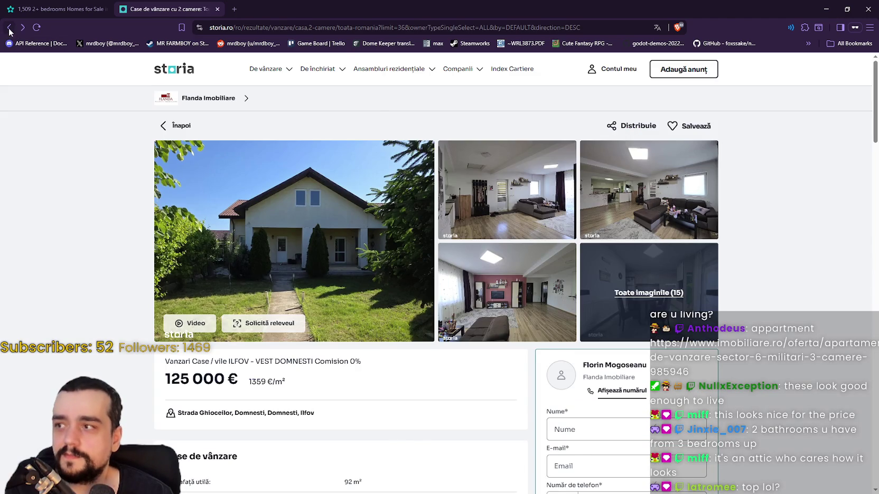
# Step: Return to the all-houses results, then paste the imobiliare.ro listing address into a new private tab
pyautogui.click(9, 29)
pyautogui.scroll(-3, 236, 190)
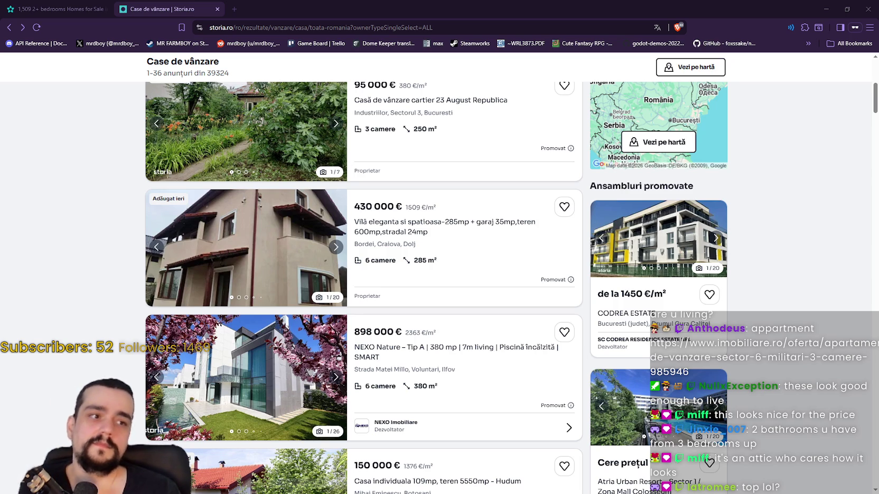
pyautogui.click(233, 9)
pyautogui.write('https://www.imobiliare.ro/oferta/apartament-de-vanzare-sector-6-militari-3-camere-985946')
# Step: Load the Militari Residence listing and browse its gallery through the living room, bathroom and bedroom
pyautogui.press('Return')
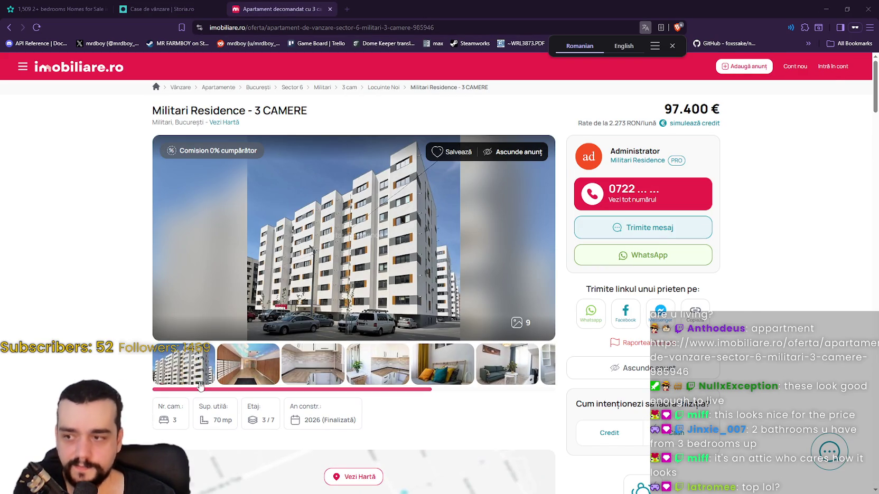
pyautogui.click(177, 371)
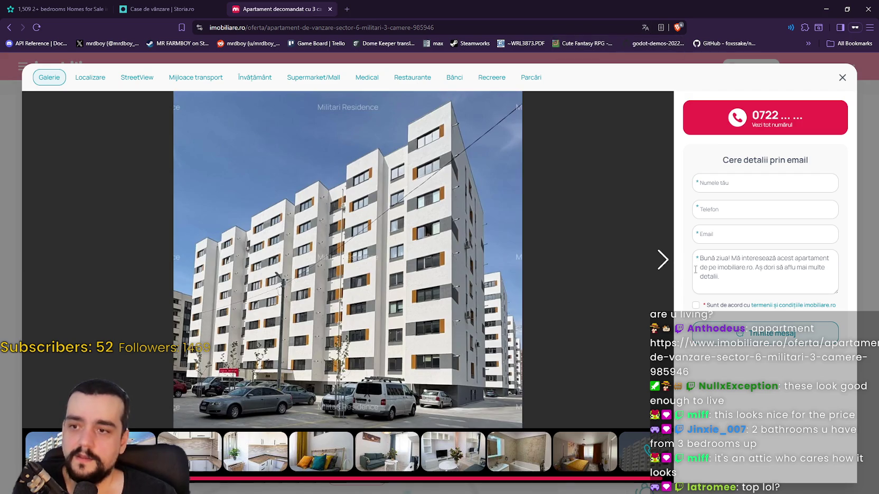
pyautogui.click(664, 256)
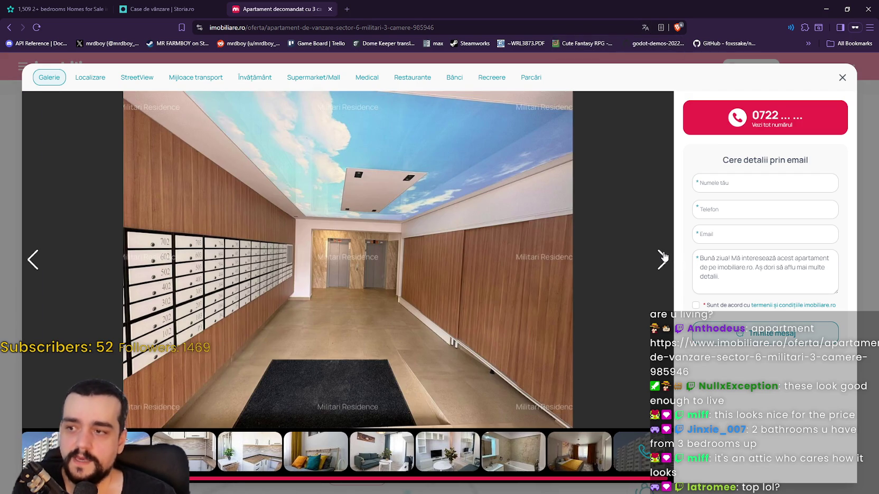
pyautogui.click(663, 256)
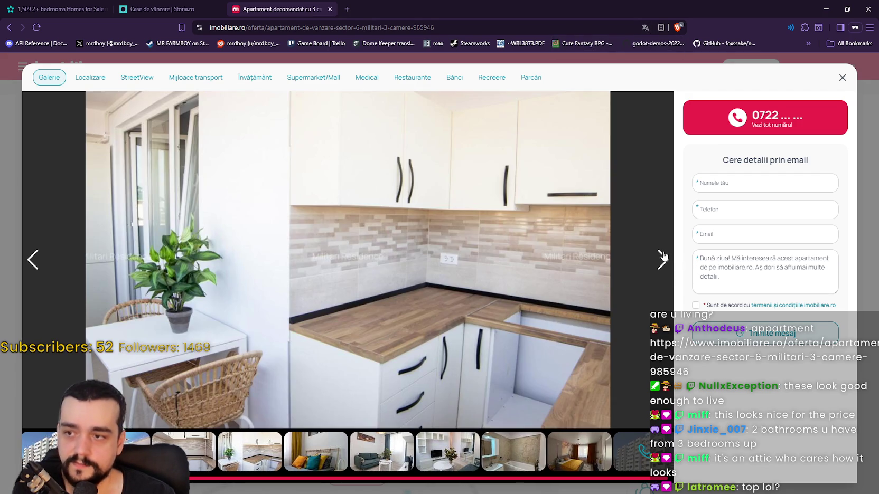
pyautogui.click(663, 257)
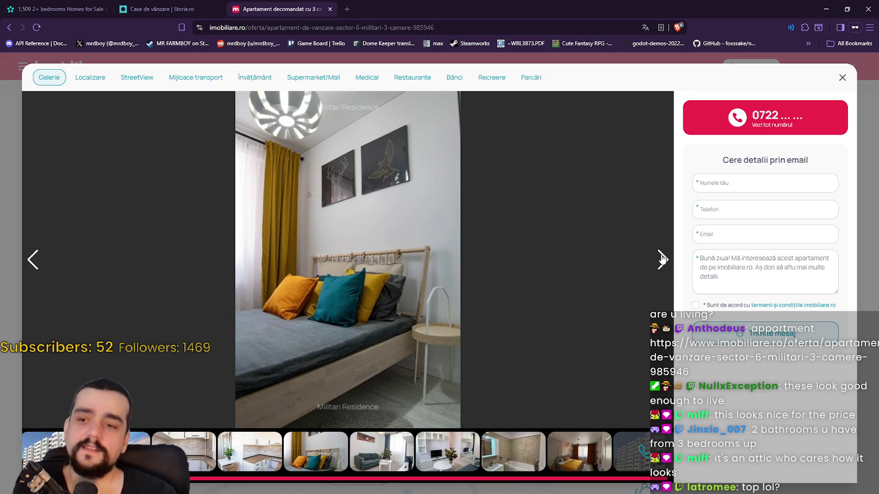
pyautogui.click(663, 258)
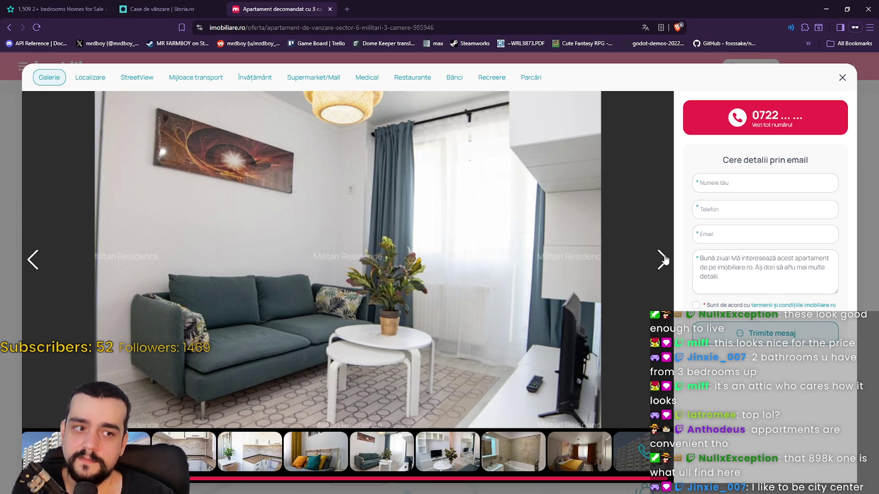
pyautogui.click(665, 259)
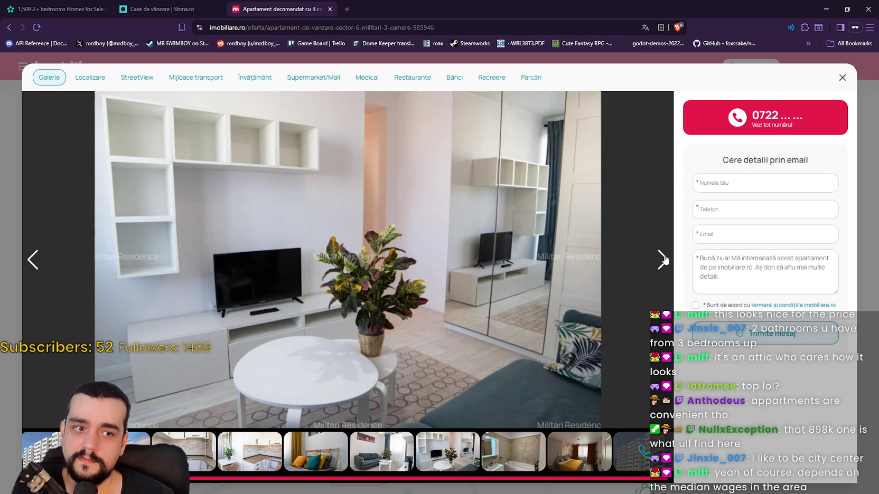
pyautogui.click(664, 259)
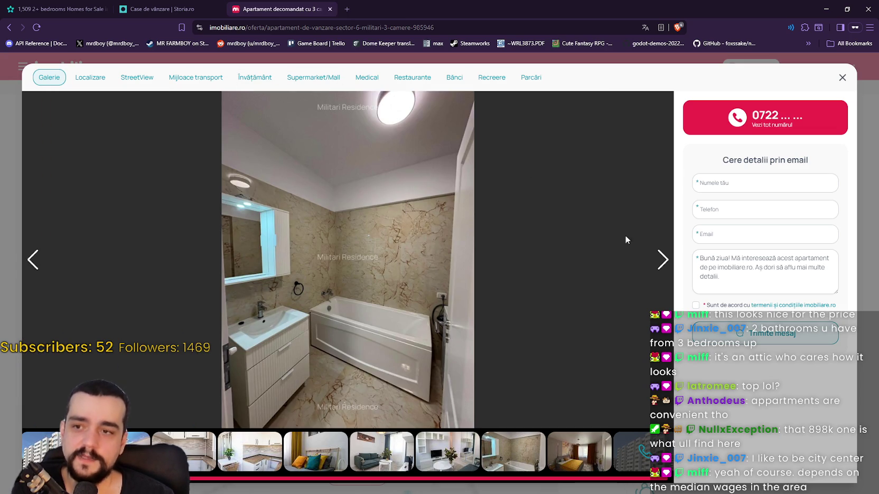
pyautogui.click(664, 261)
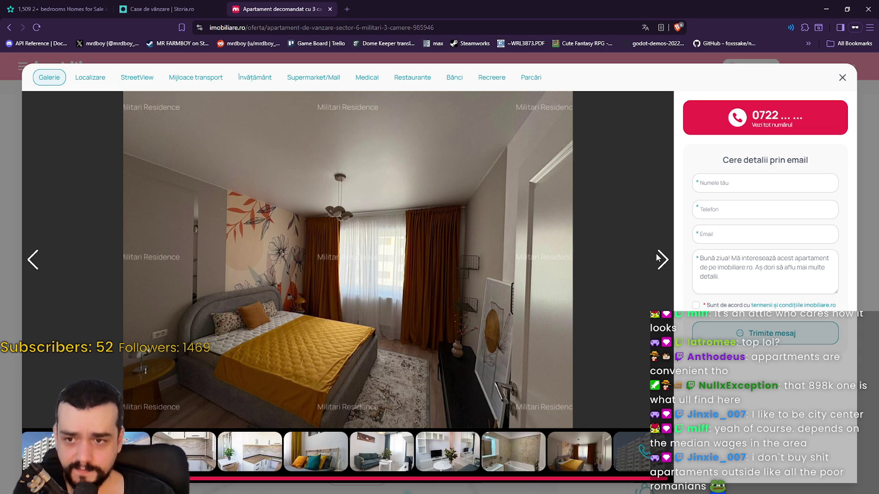
# Step: Step back to the living-room photo, forward to the bathroom photo, and dismiss the suggestions popup
pyautogui.click(662, 259)
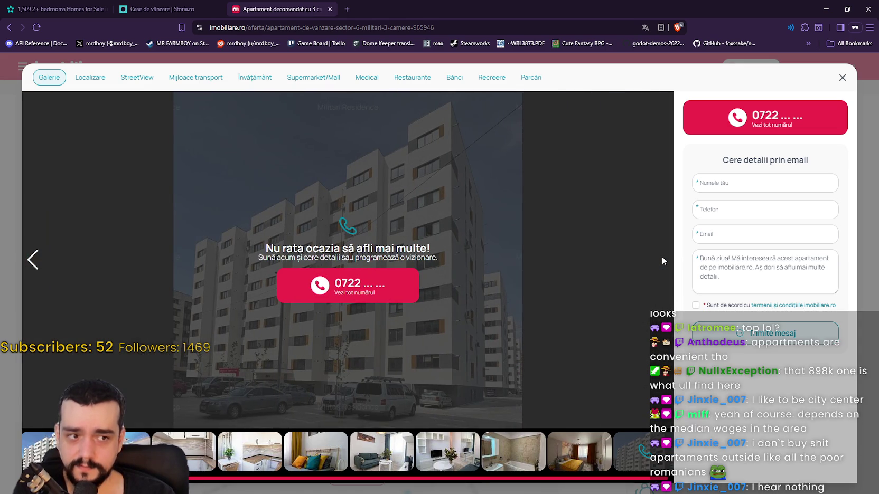
pyautogui.click(33, 266)
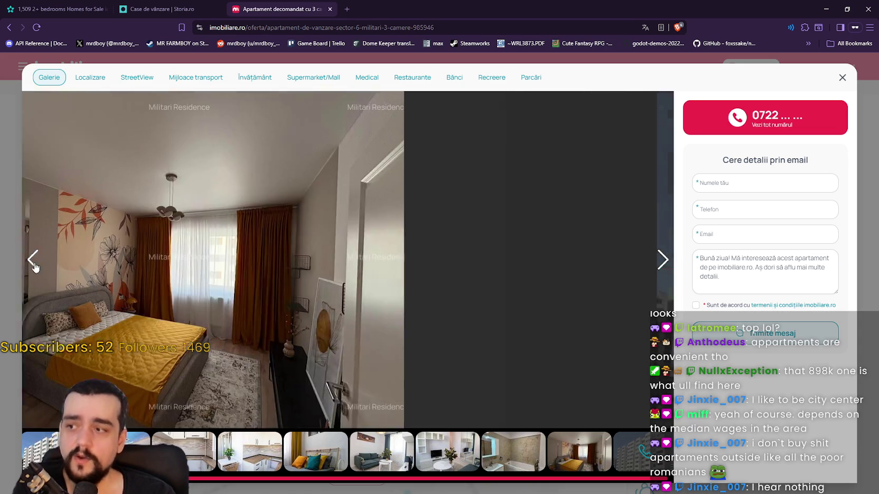
pyautogui.click(34, 266)
pyautogui.click(35, 266)
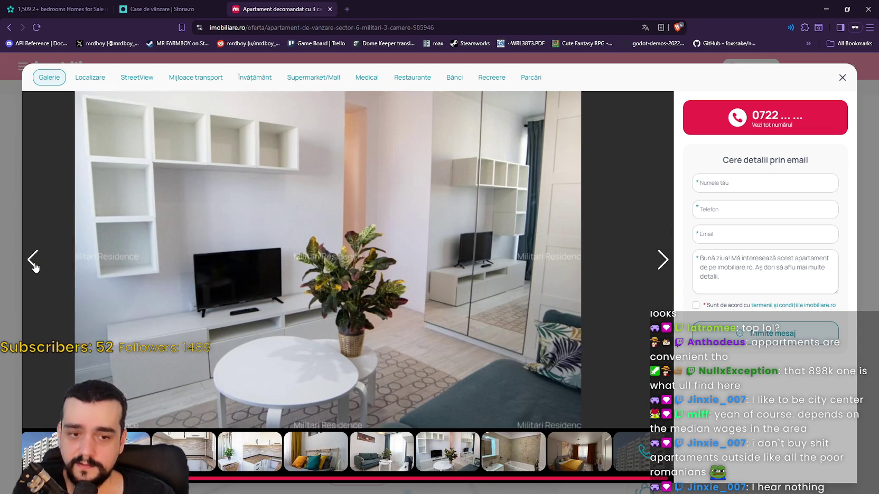
pyautogui.click(671, 268)
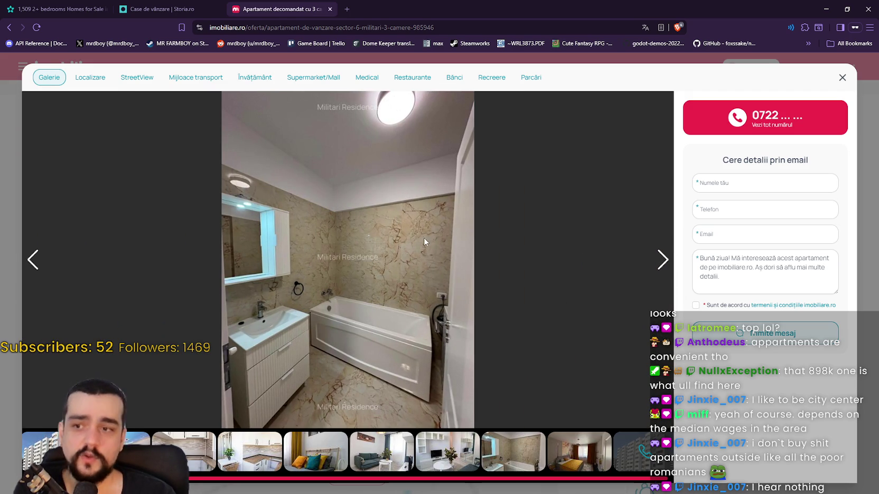
pyautogui.moveTo(475, 31)
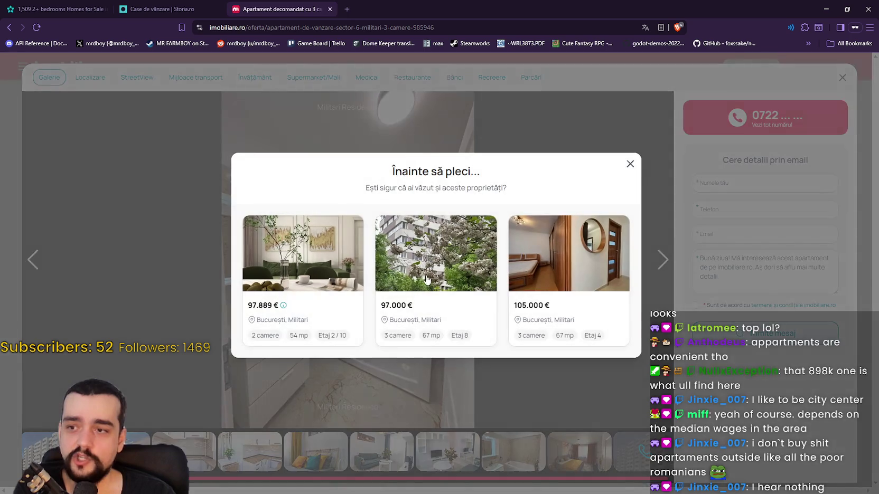
pyautogui.click(629, 164)
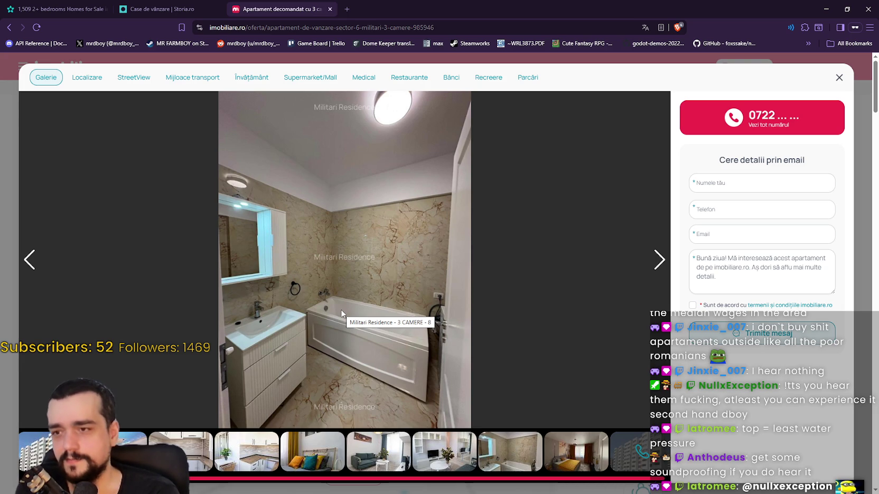
# Step: Go back two gallery photos, then close the lightbox to return to the Militari Residence listing page
pyautogui.click(29, 260)
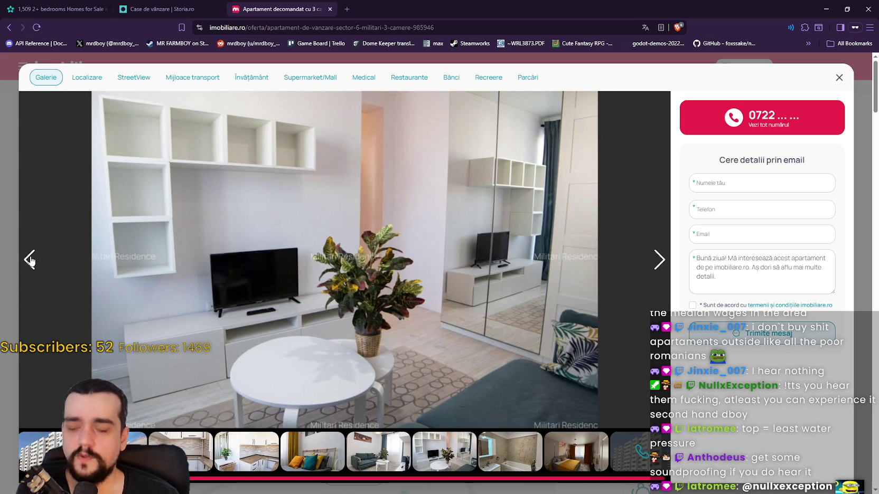
pyautogui.click(29, 260)
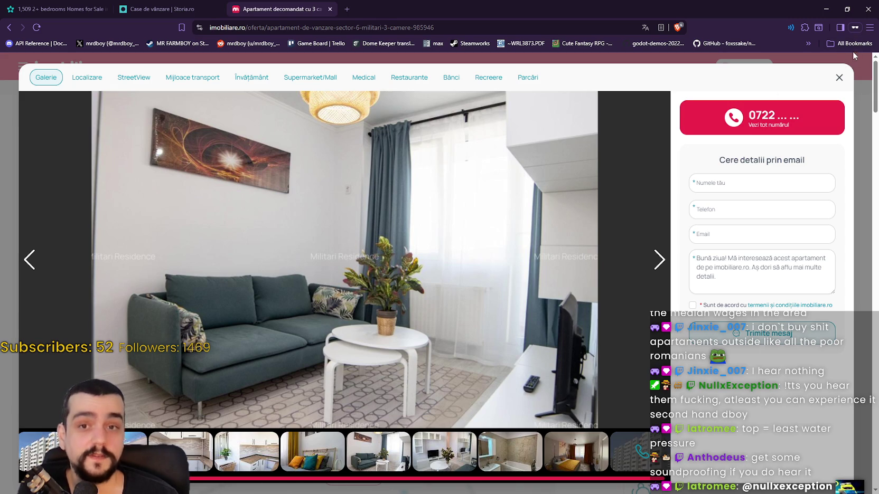
pyautogui.click(838, 79)
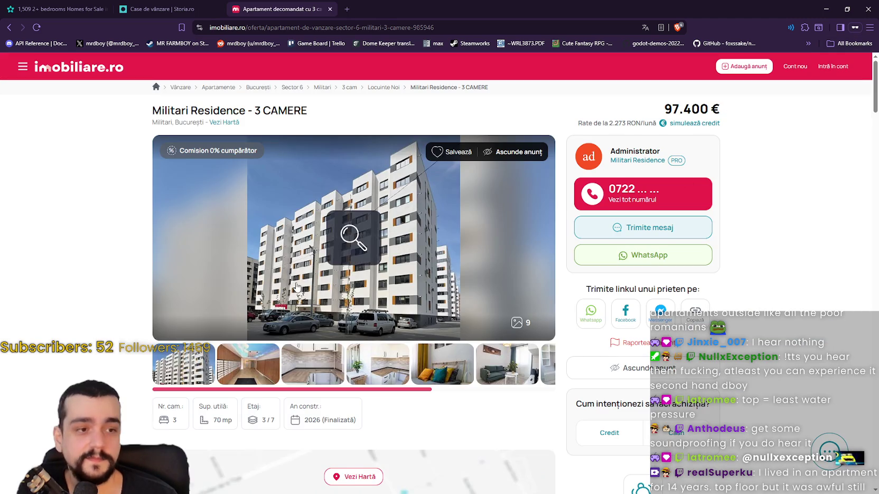
# Step: Scroll the Militari Residence - 3 CAMERE details, highlight the floor value '3 / 7', and close the listing tab
pyautogui.scroll(-2, 364, 156)
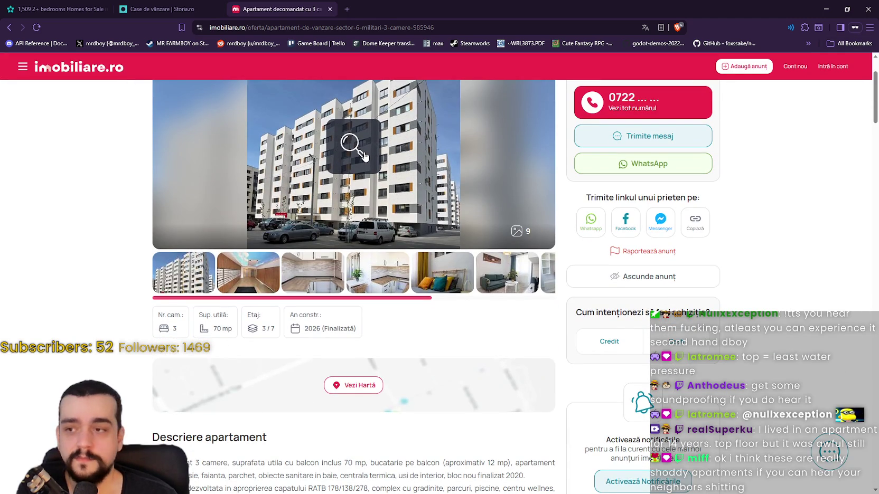
pyautogui.scroll(2, 210, 147)
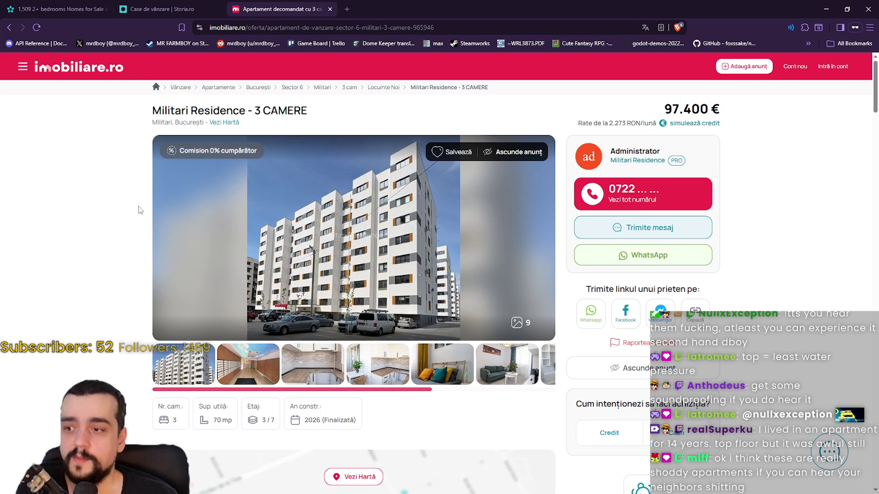
pyautogui.scroll(-2, 78, 193)
pyautogui.scroll(2, 80, 161)
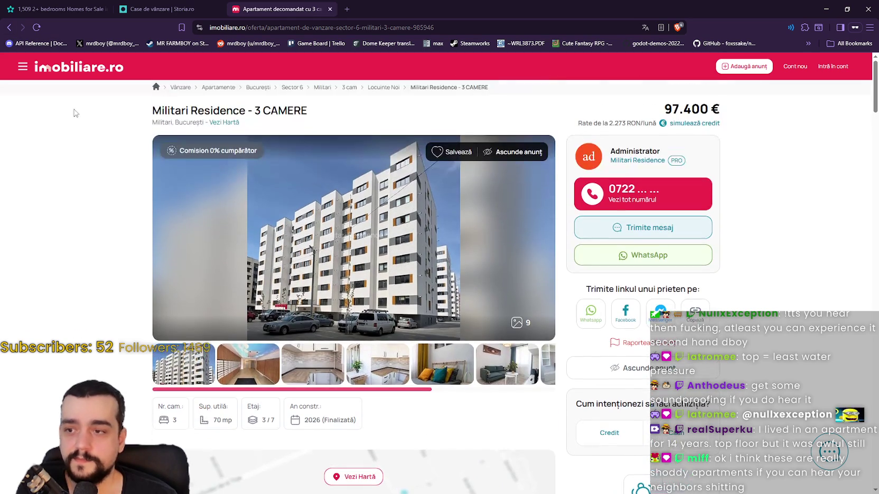
pyautogui.scroll(-3, 90, 307)
pyautogui.scroll(3, 84, 299)
pyautogui.scroll(-1, 154, 386)
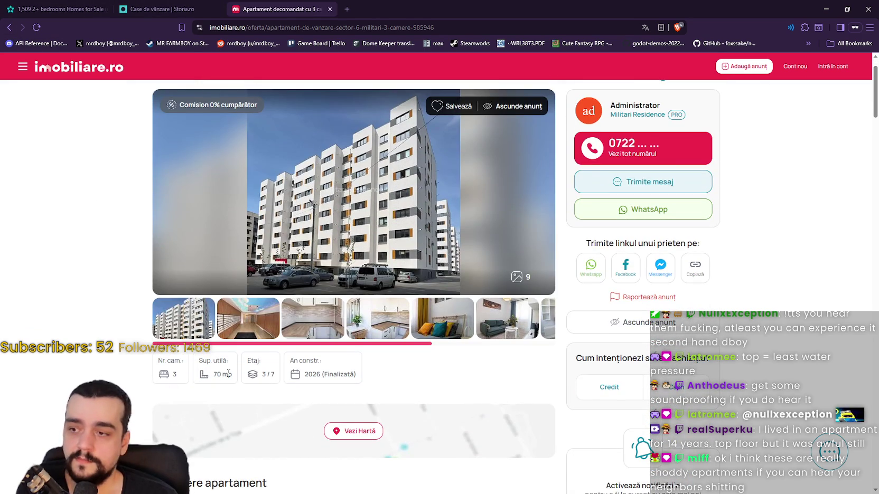
pyautogui.moveTo(262, 375); pyautogui.dragTo(274, 375)
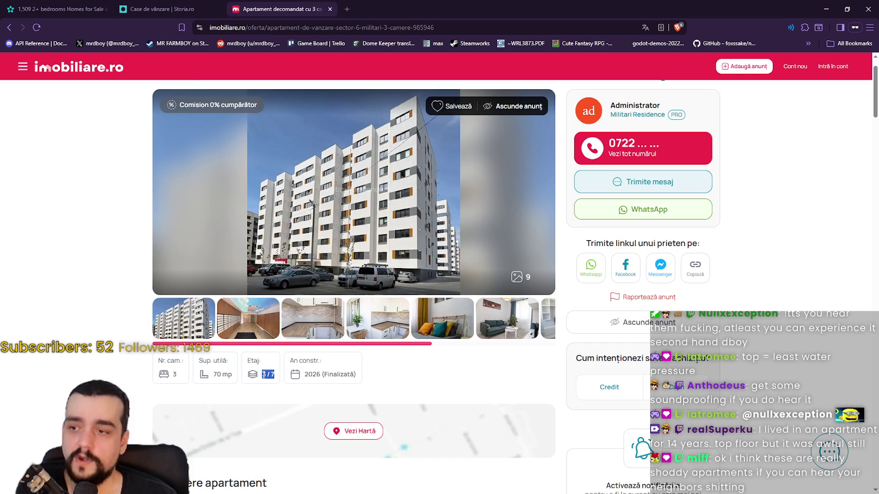
pyautogui.scroll(2, 204, 206)
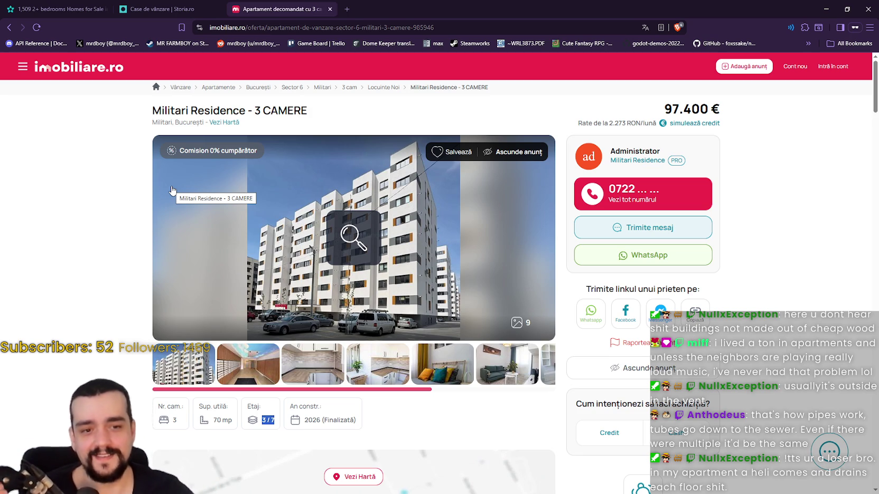
pyautogui.click(327, 10)
pyautogui.scroll(-4, 326, 213)
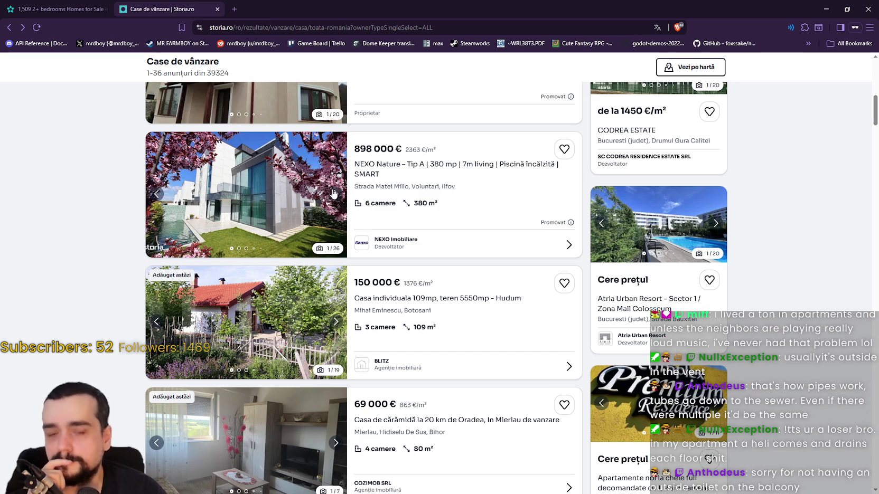
# Step: Flip the NEXO listing's photos forward to its bathroom photo
pyautogui.click(335, 193)
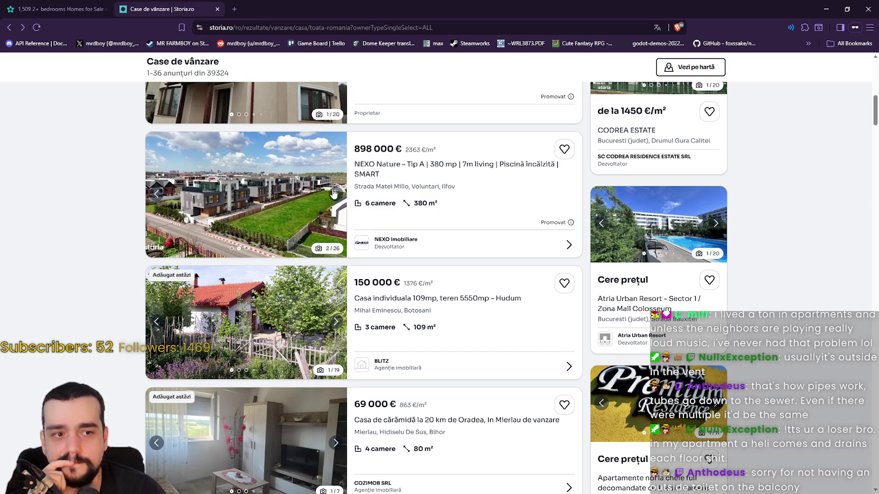
pyautogui.click(333, 194)
pyautogui.click(333, 194)
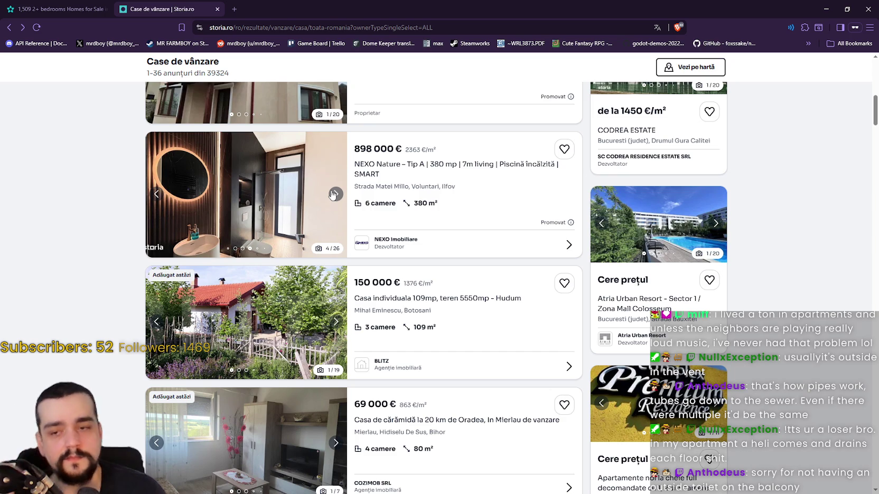
pyautogui.scroll(-3, 317, 222)
pyautogui.scroll(-2, 289, 257)
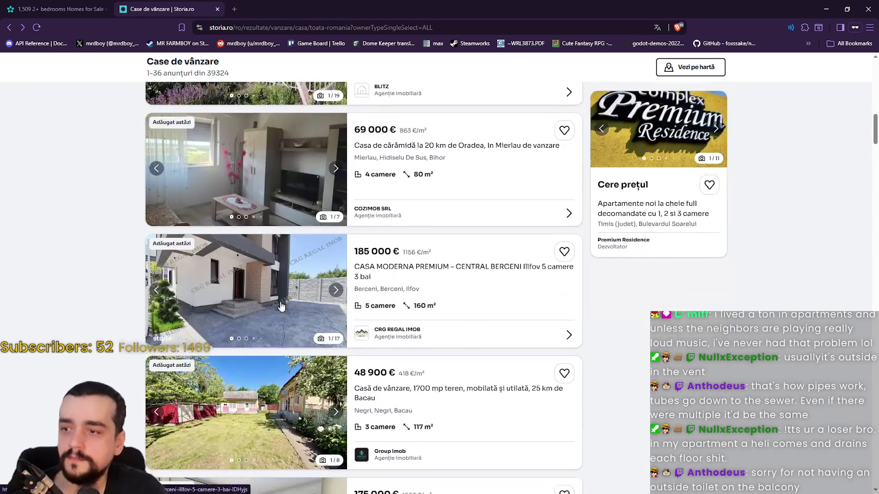
# Step: Page through photos of the 185 000 € and 48 900 € listings
pyautogui.click(339, 291)
pyautogui.click(338, 291)
pyautogui.click(337, 291)
pyautogui.scroll(-2, 290, 290)
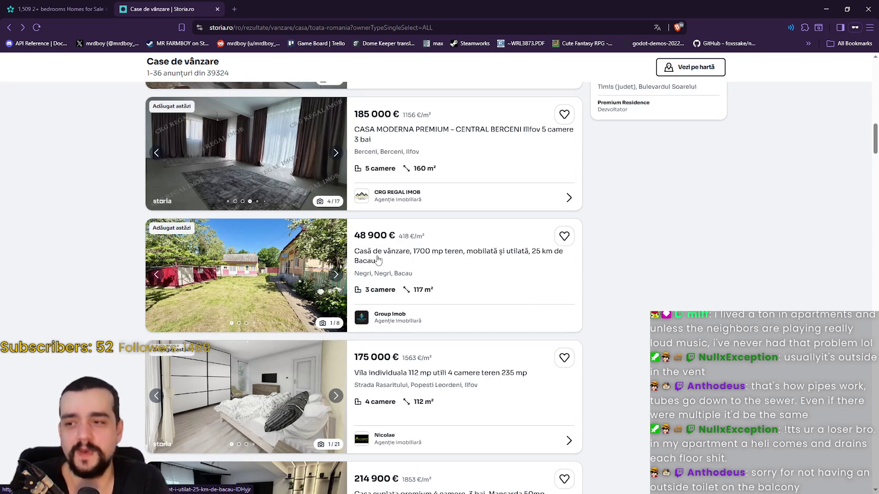
pyautogui.scroll(-2, 331, 378)
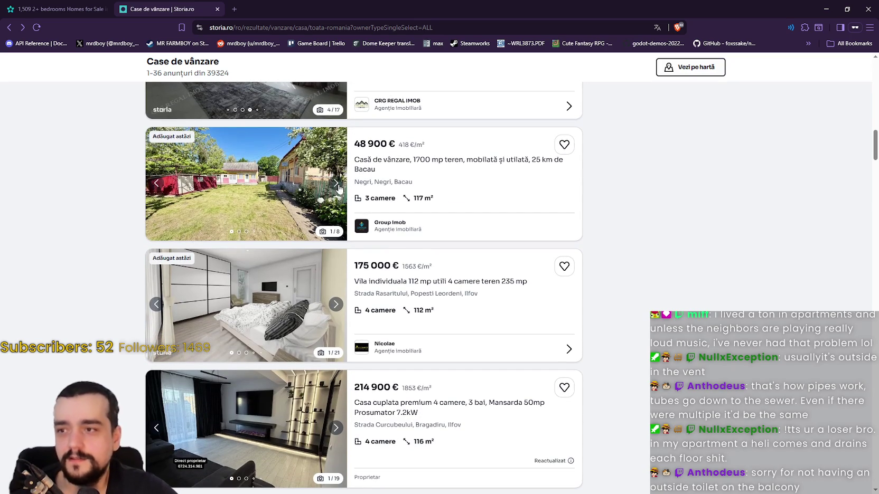
pyautogui.click(338, 185)
pyautogui.scroll(3, 315, 215)
pyautogui.scroll(-3, 313, 215)
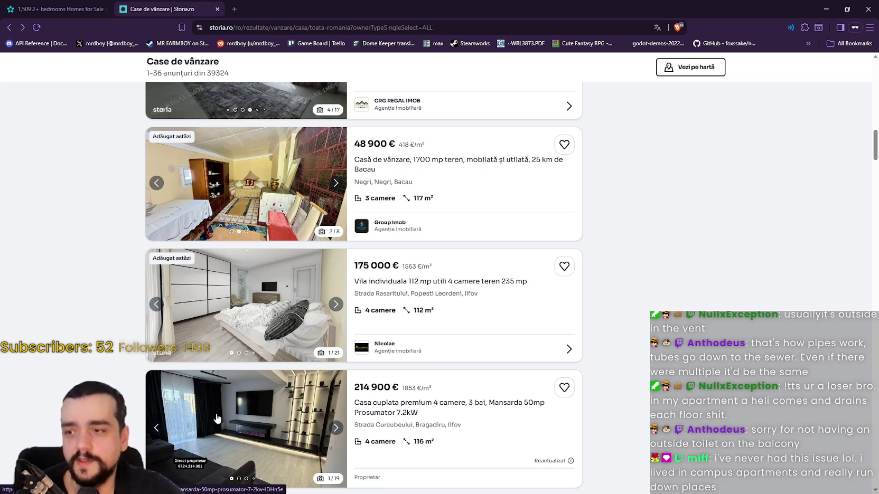
# Step: Browse photos of the 175 000 €, 214 900 € and FORTIS listings
pyautogui.click(339, 303)
pyautogui.click(340, 303)
pyautogui.scroll(-2, 339, 304)
pyautogui.scroll(-1, 312, 342)
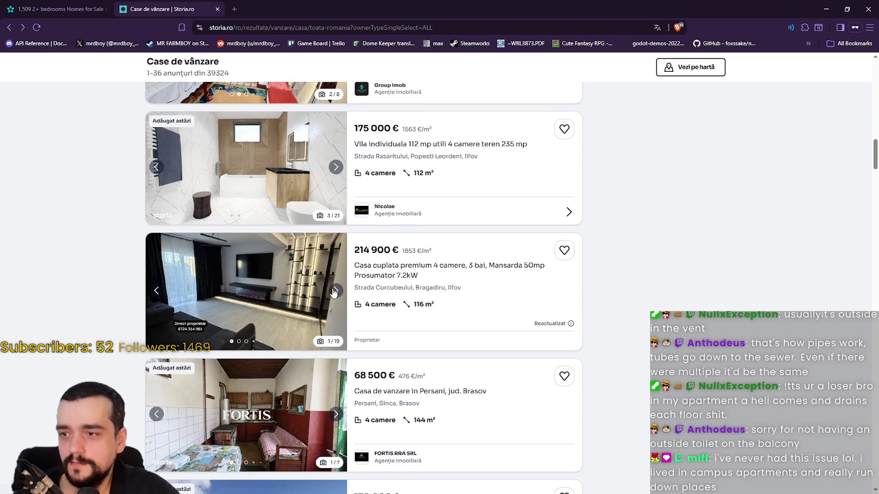
pyautogui.click(334, 291)
pyautogui.click(335, 291)
pyautogui.scroll(-3, 317, 301)
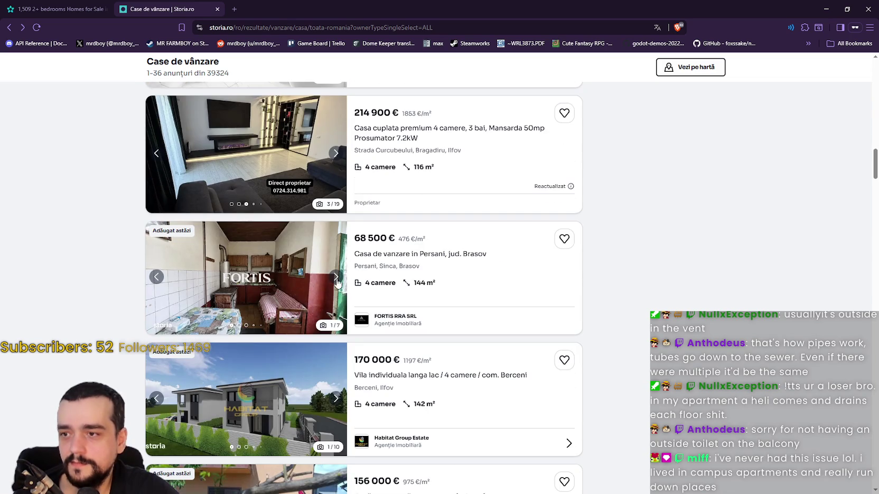
pyautogui.click(334, 294)
pyautogui.click(334, 294)
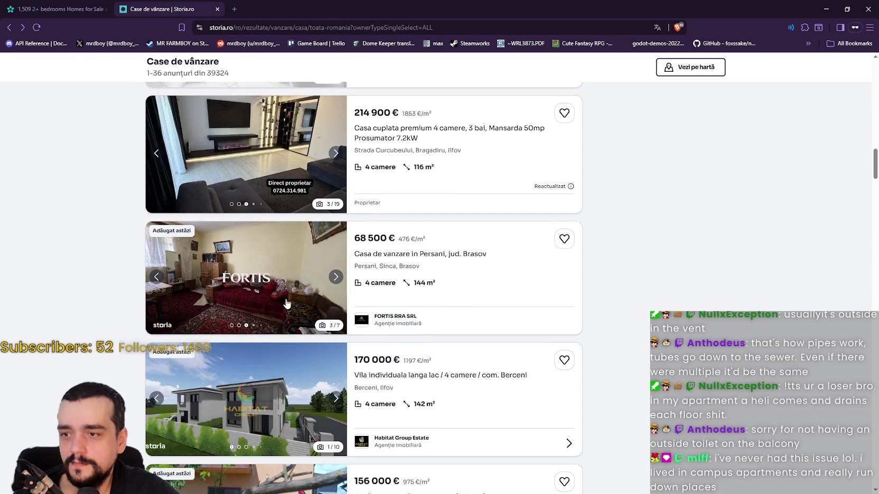
pyautogui.scroll(-2, 286, 305)
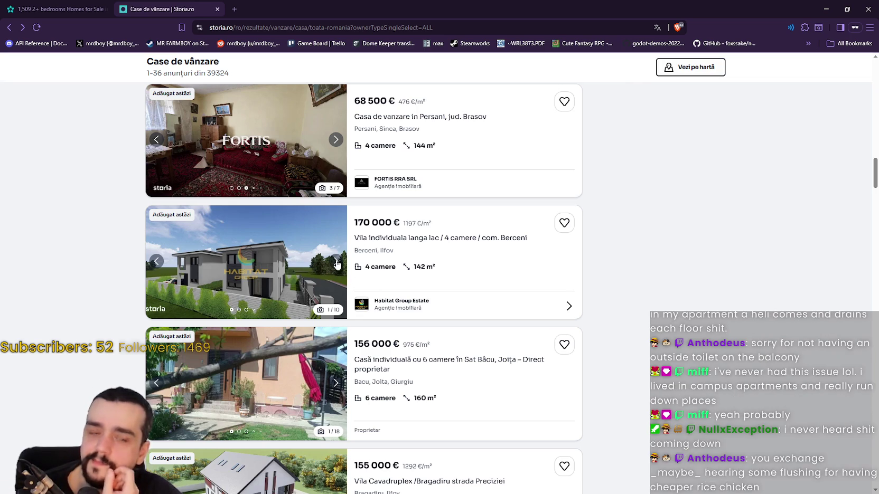
# Step: Flip through the Habitat listing's photos until its last one
pyautogui.click(335, 262)
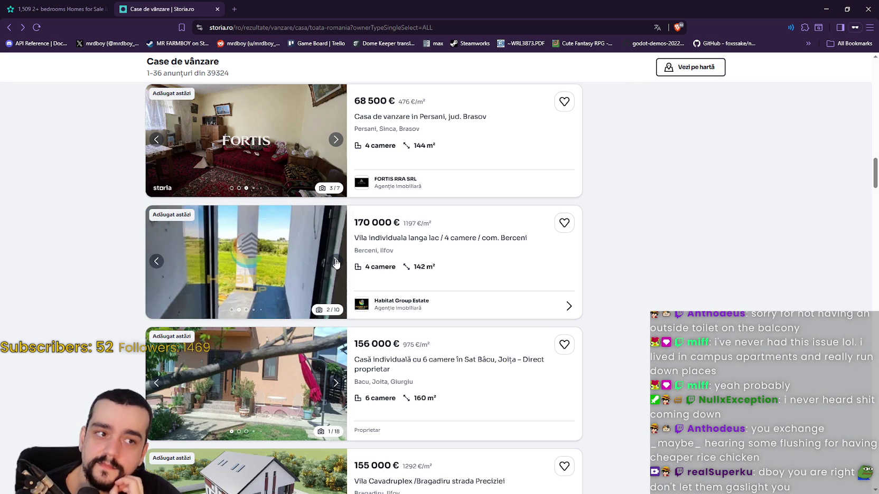
pyautogui.click(336, 262)
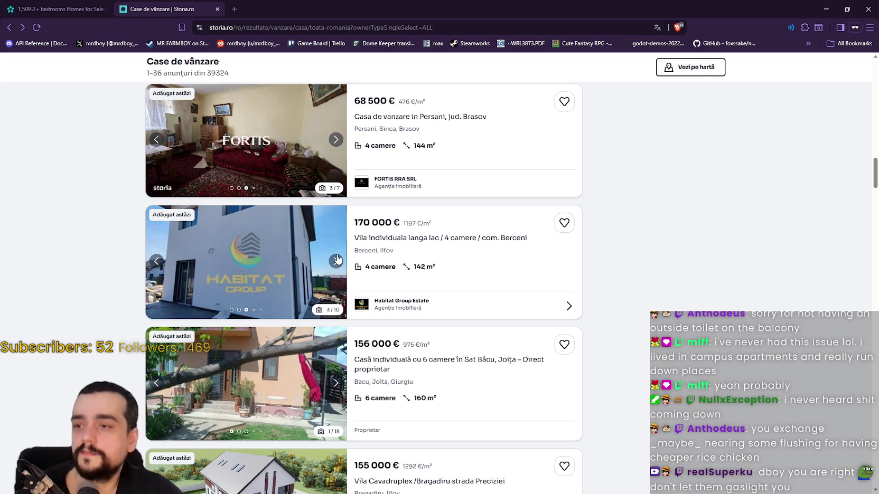
pyautogui.click(336, 261)
pyautogui.click(336, 262)
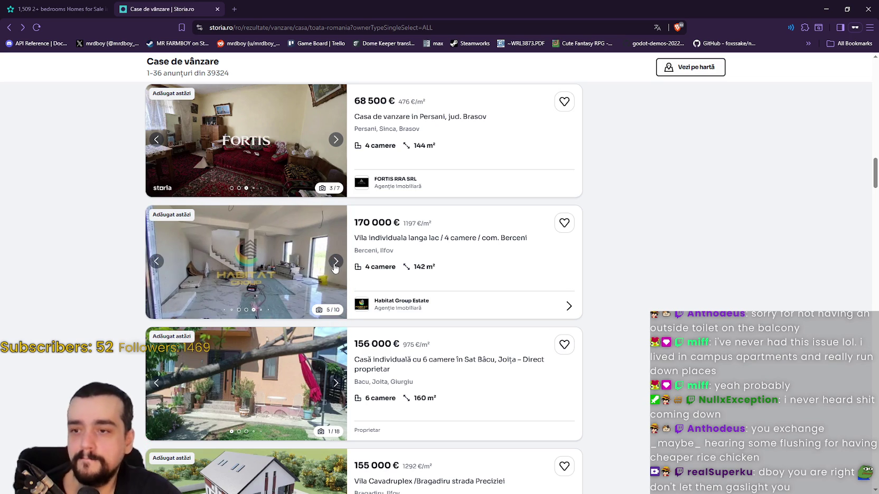
pyautogui.click(337, 263)
pyautogui.click(337, 263)
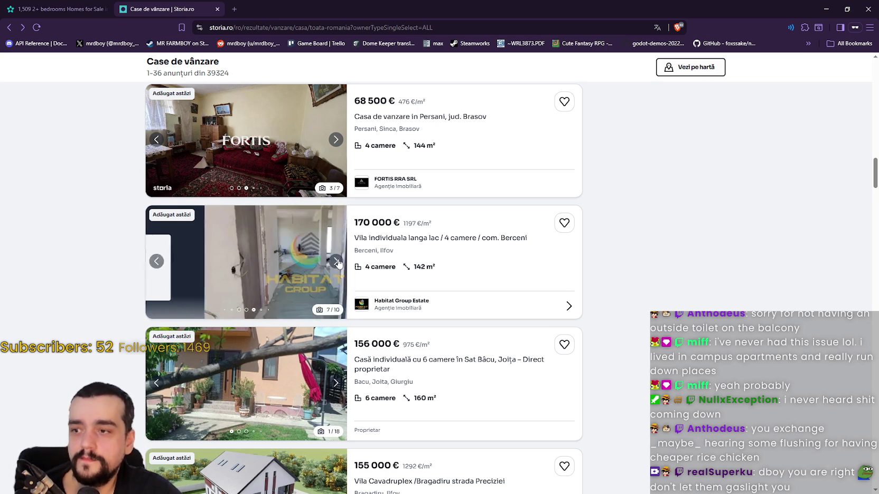
pyautogui.click(337, 263)
pyautogui.click(336, 262)
pyautogui.scroll(-3, 336, 263)
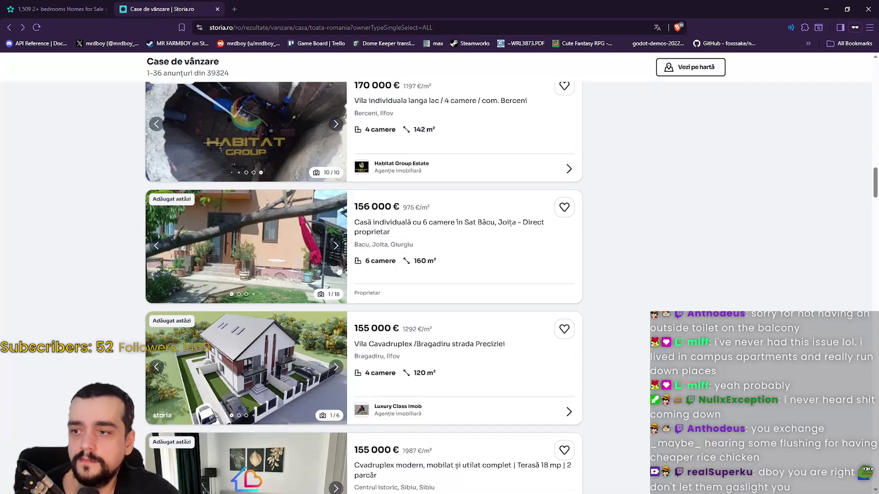
# Step: Advance the 156 000 € listing to its third photo and the Vila Cavadruplex to its second
pyautogui.click(336, 253)
pyautogui.click(335, 247)
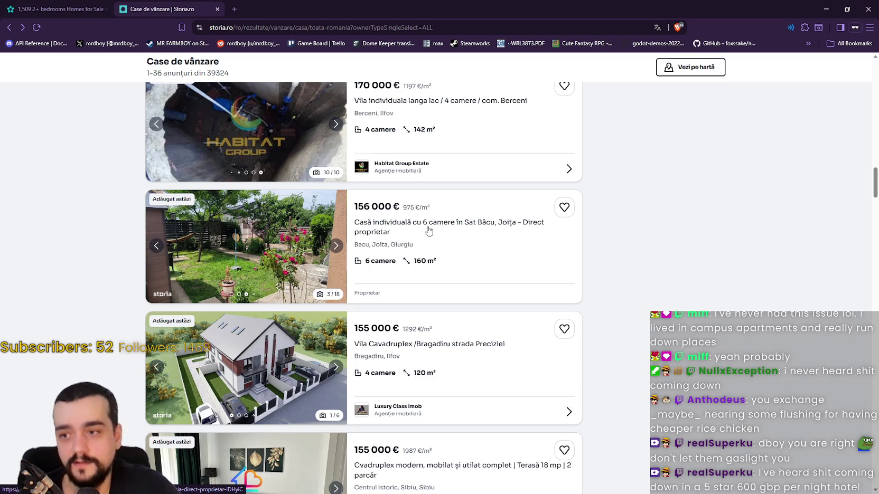
pyautogui.click(337, 368)
pyautogui.scroll(-2, 342, 351)
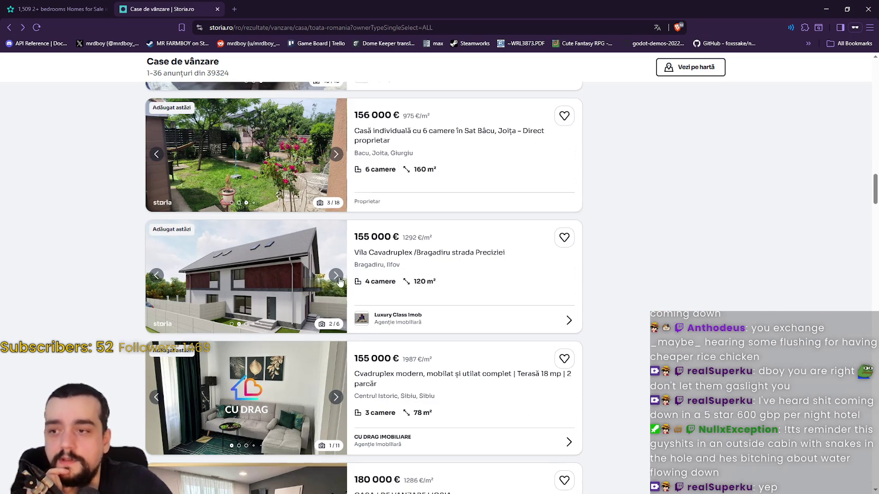
# Step: Advance the Bragadiru duplex villa's photos to the fifth image
pyautogui.click(336, 278)
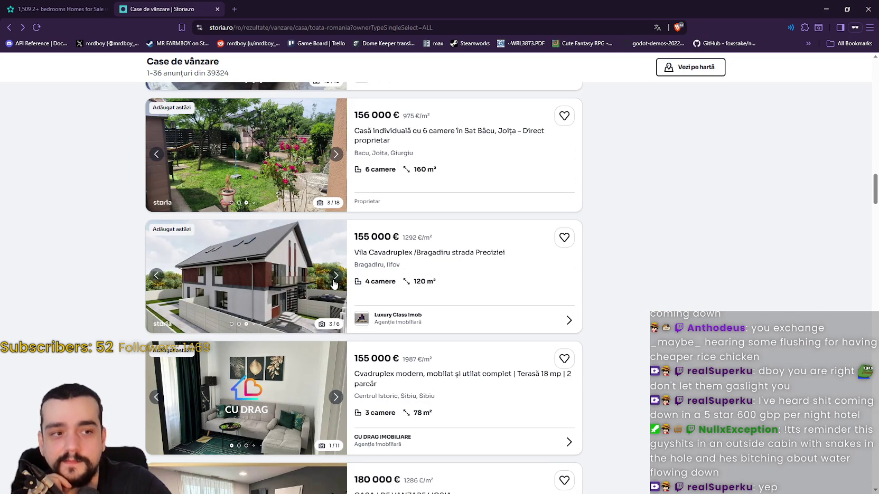
pyautogui.scroll(-1, 334, 285)
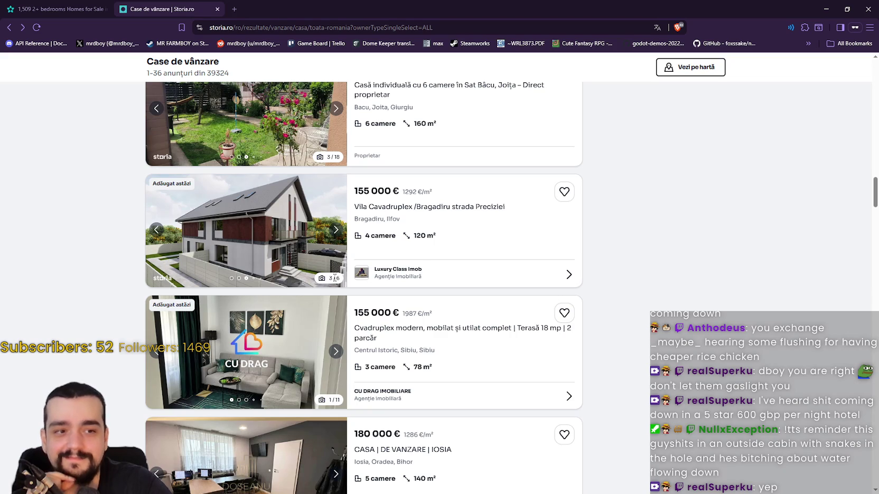
pyautogui.click(337, 236)
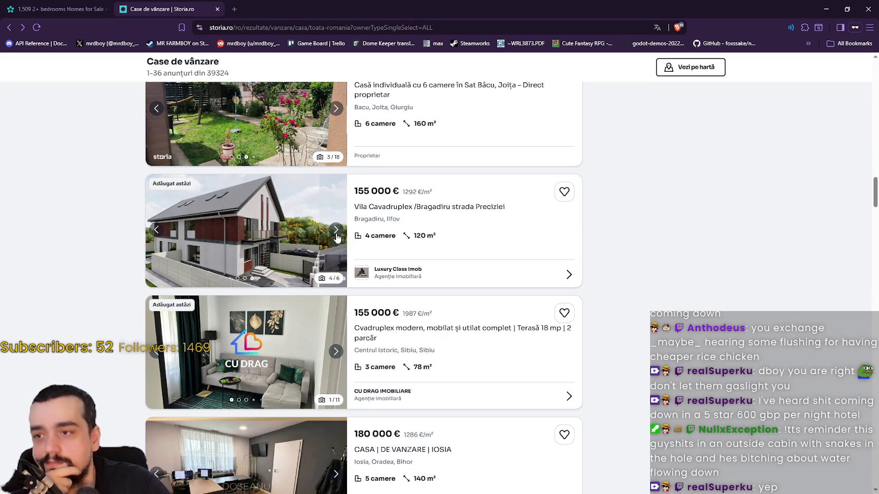
pyautogui.click(336, 236)
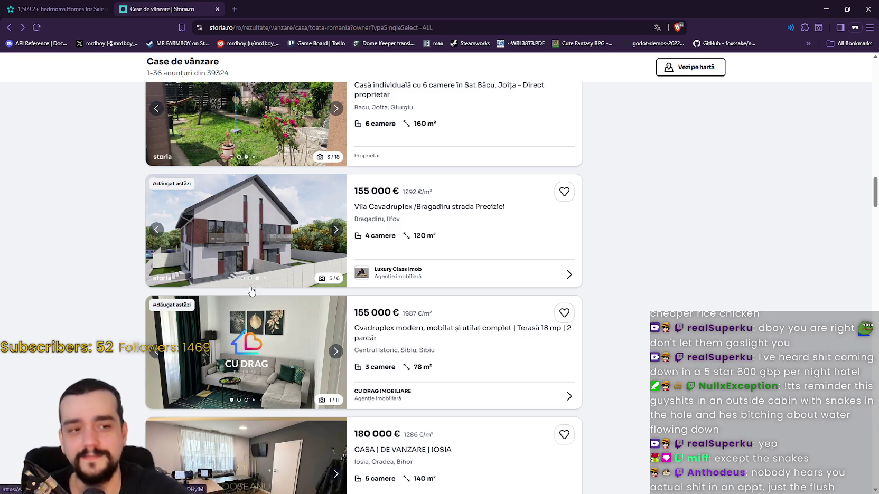
pyautogui.scroll(-1, 314, 289)
pyautogui.scroll(-1, 314, 289)
pyautogui.scroll(2, 413, 324)
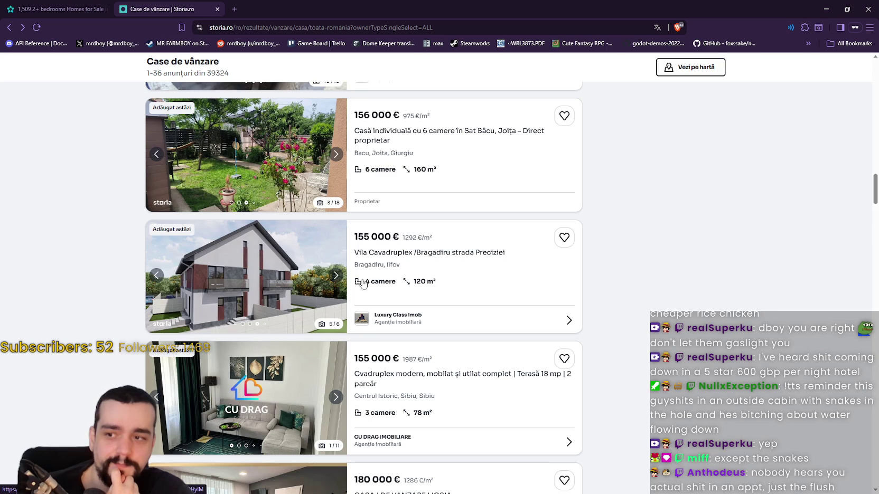
# Step: Cycle the villa's photos past the last and forward again to photo 5 of 6
pyautogui.click(335, 282)
pyautogui.click(336, 284)
pyautogui.click(337, 284)
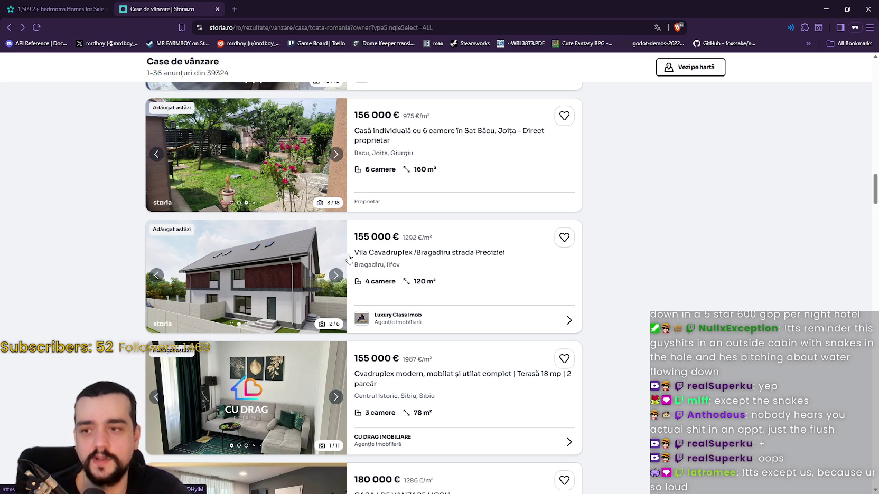
pyautogui.click(335, 275)
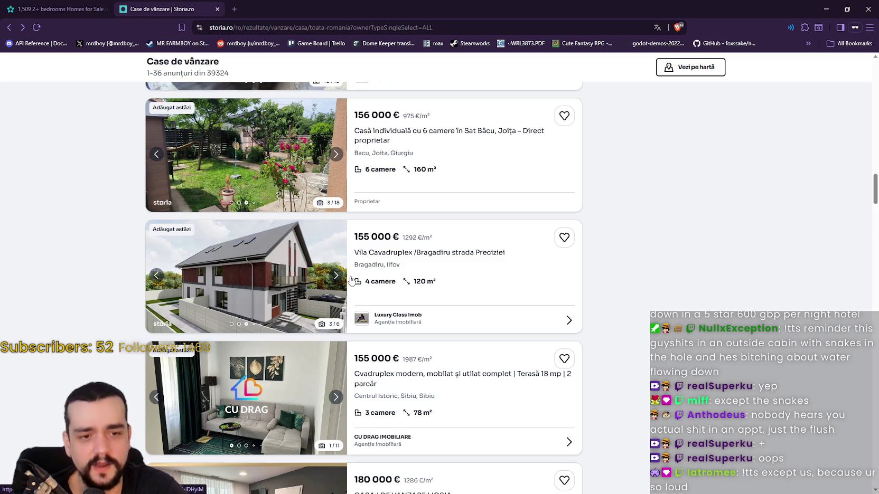
pyautogui.click(335, 275)
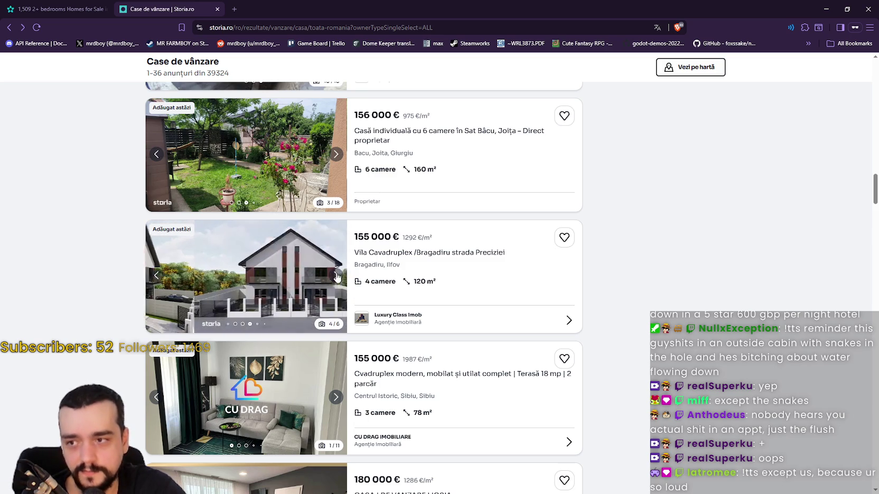
pyautogui.click(335, 276)
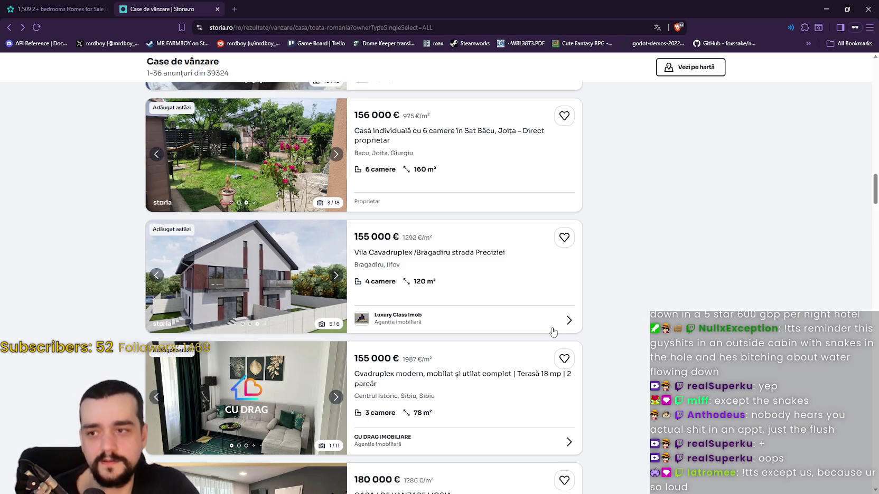
pyautogui.scroll(-3, 581, 314)
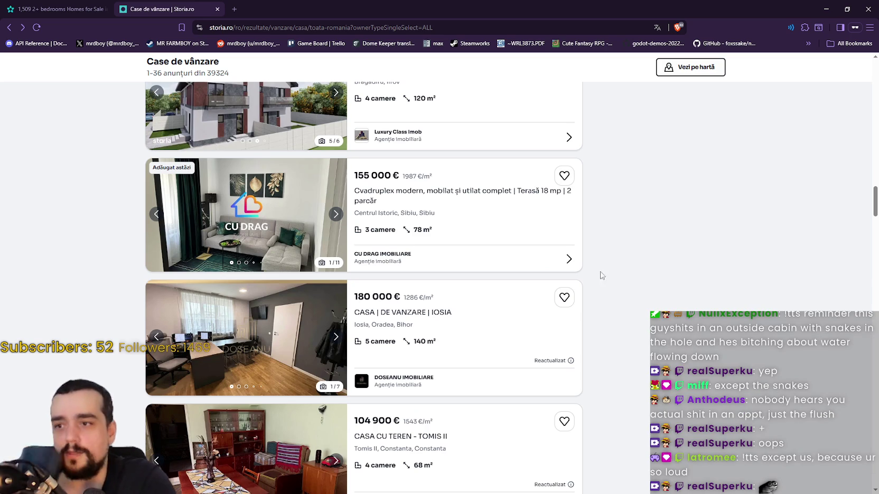
# Step: Page through photos of the Medias house and the Berceni duplex villa
pyautogui.scroll(-5, 605, 275)
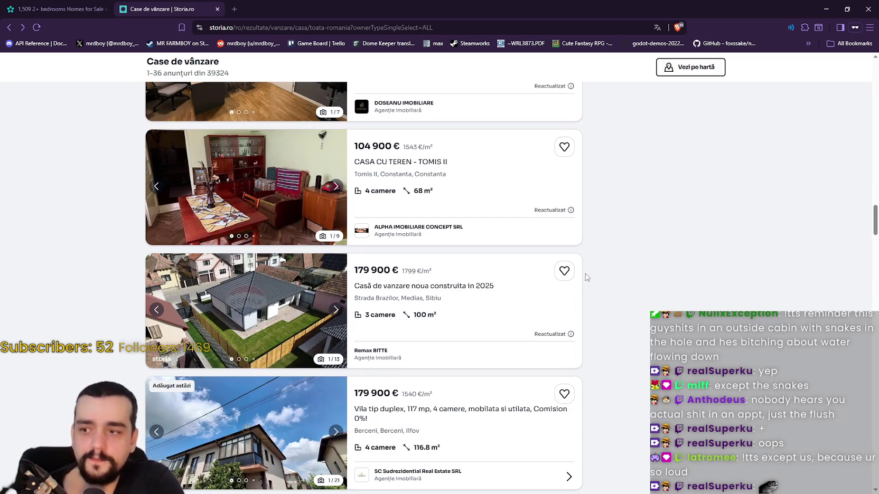
pyautogui.click(336, 309)
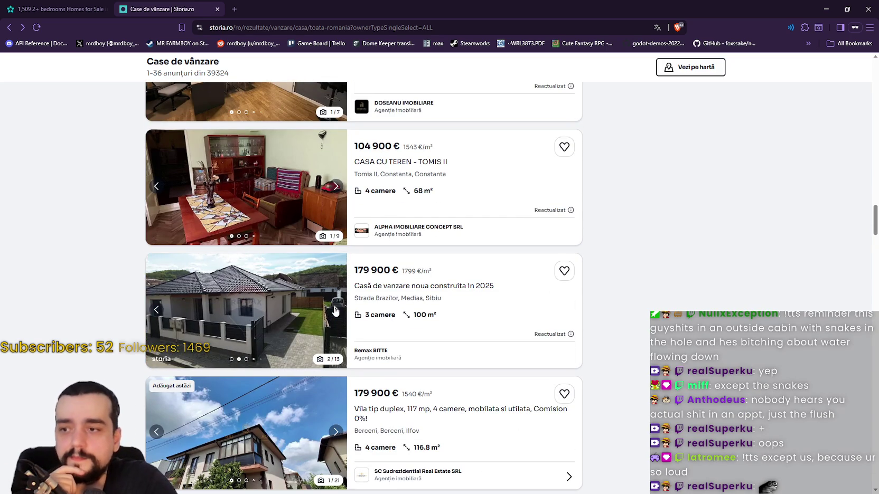
pyautogui.click(335, 309)
pyautogui.scroll(-2, 334, 310)
pyautogui.click(335, 299)
pyautogui.click(336, 299)
pyautogui.click(335, 299)
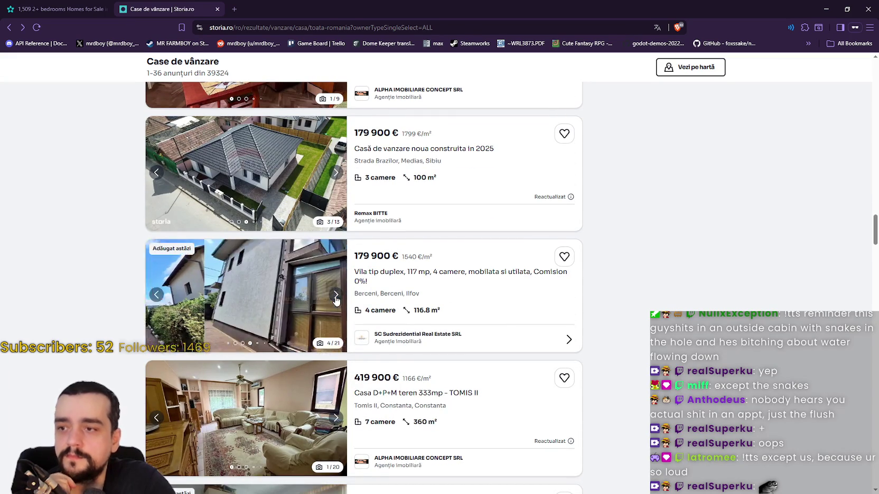
pyautogui.click(335, 298)
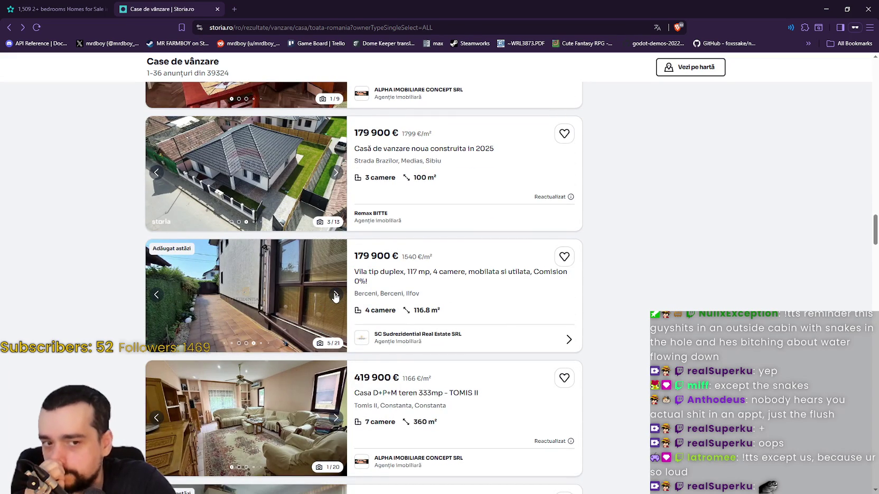
pyautogui.scroll(-2, 332, 295)
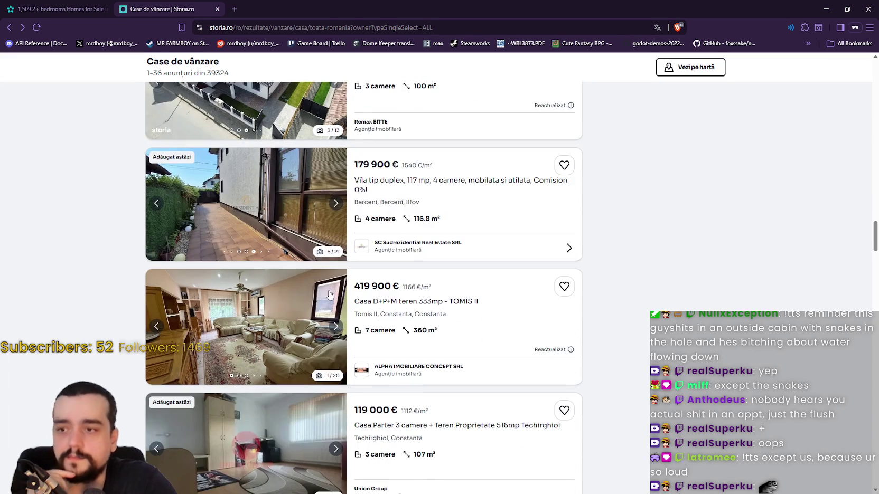
# Step: View the next Tomis house photo and toggle through the Luizi Calugara house photos
pyautogui.click(336, 326)
pyautogui.scroll(-4, 336, 323)
pyautogui.scroll(-4, 334, 321)
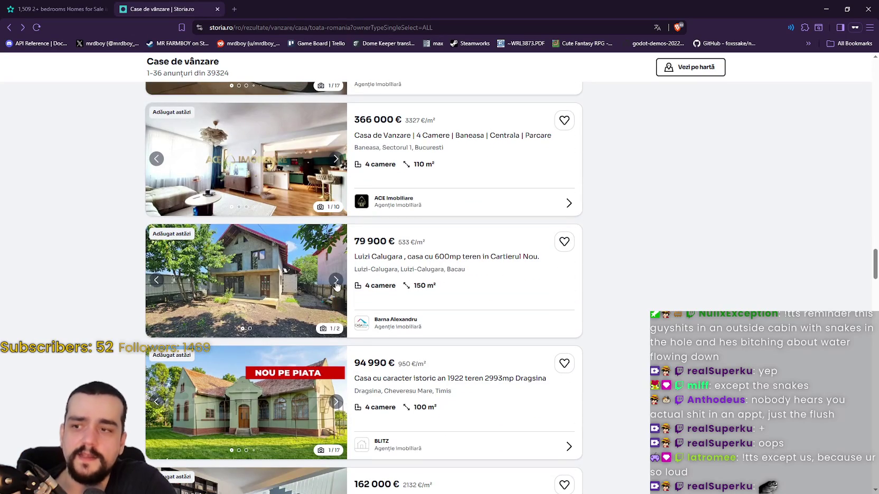
pyautogui.click(335, 285)
pyautogui.click(335, 285)
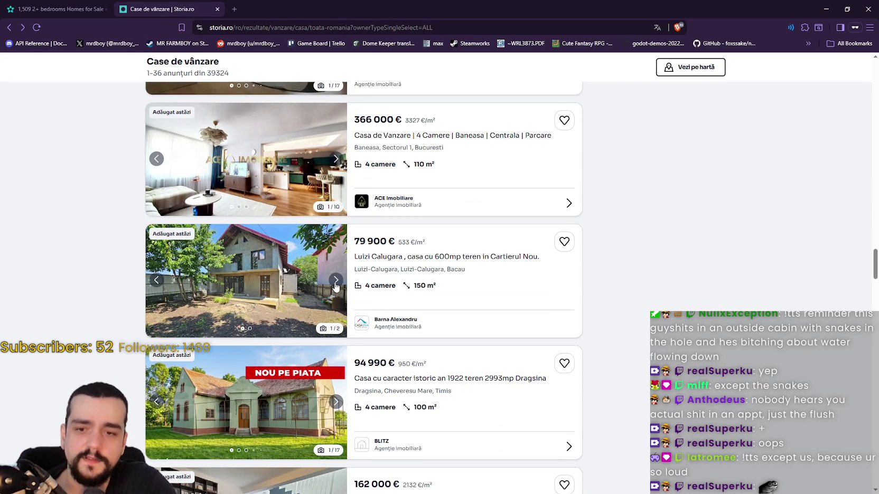
pyautogui.click(334, 285)
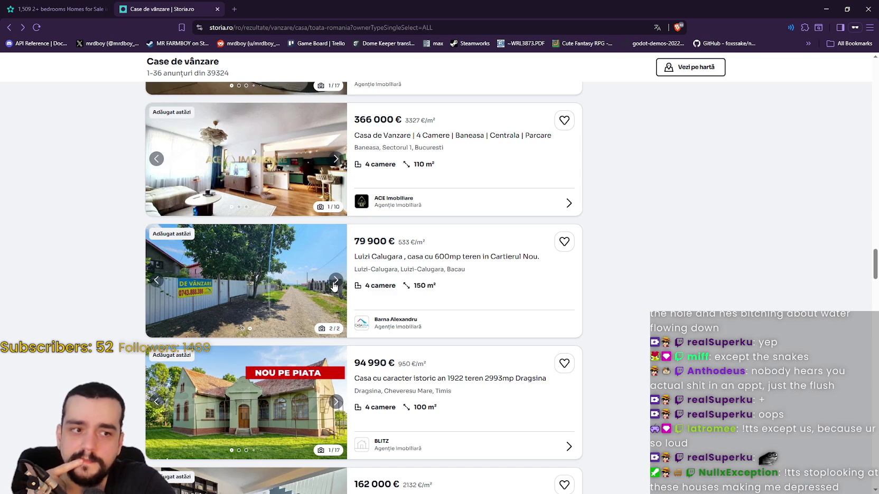
pyautogui.click(335, 283)
pyautogui.scroll(-2, 335, 284)
# Step: Advance the Dragsina house to photo 3 and the Giroc duplex to its kitchen photo
pyautogui.click(337, 310)
pyautogui.click(335, 309)
pyautogui.scroll(-3, 333, 306)
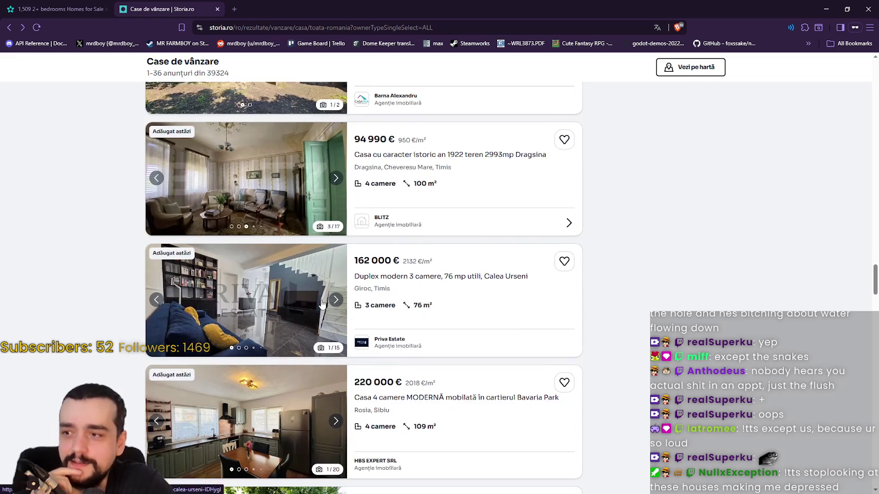
pyautogui.click(343, 297)
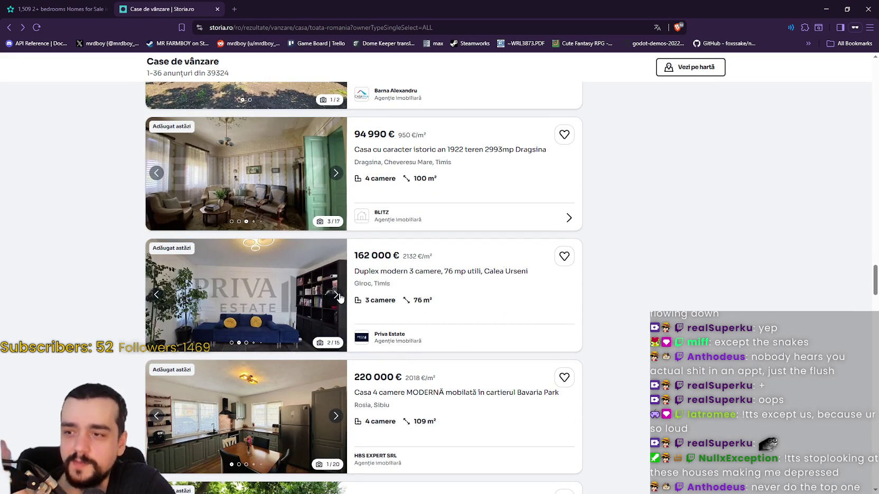
pyautogui.click(340, 298)
pyautogui.click(337, 295)
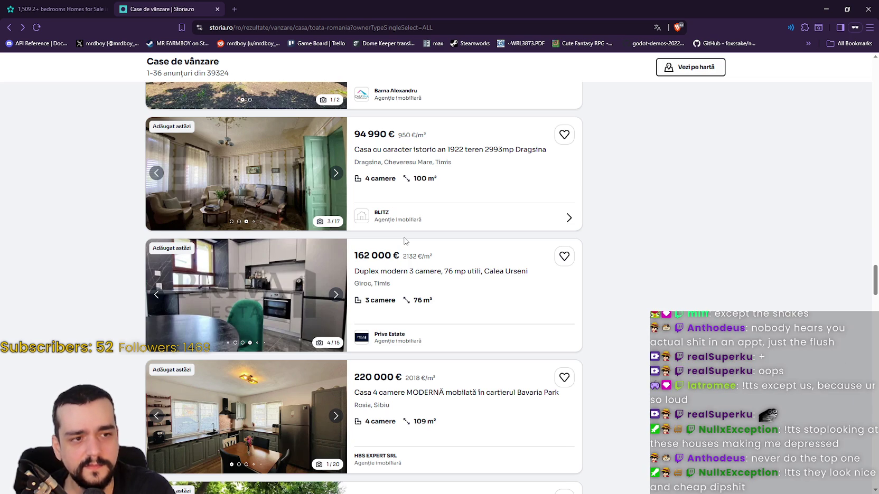
pyautogui.scroll(-3, 439, 340)
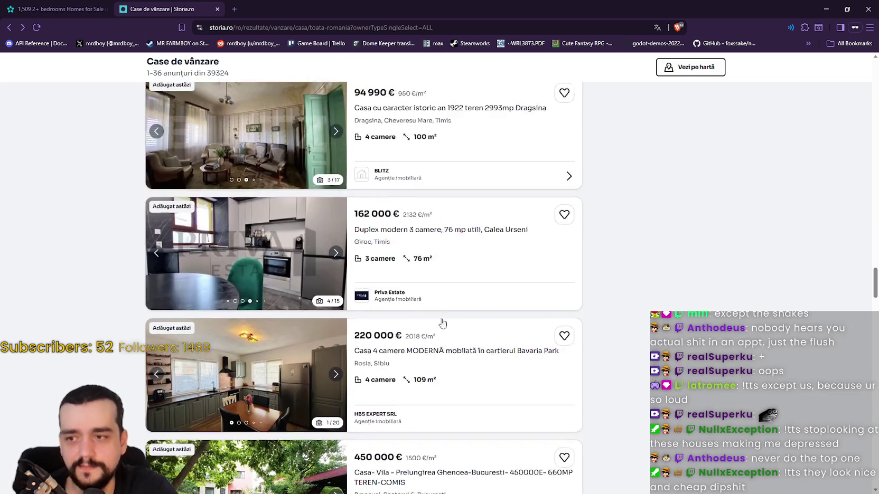
pyautogui.scroll(1, 466, 286)
pyautogui.scroll(-2, 465, 289)
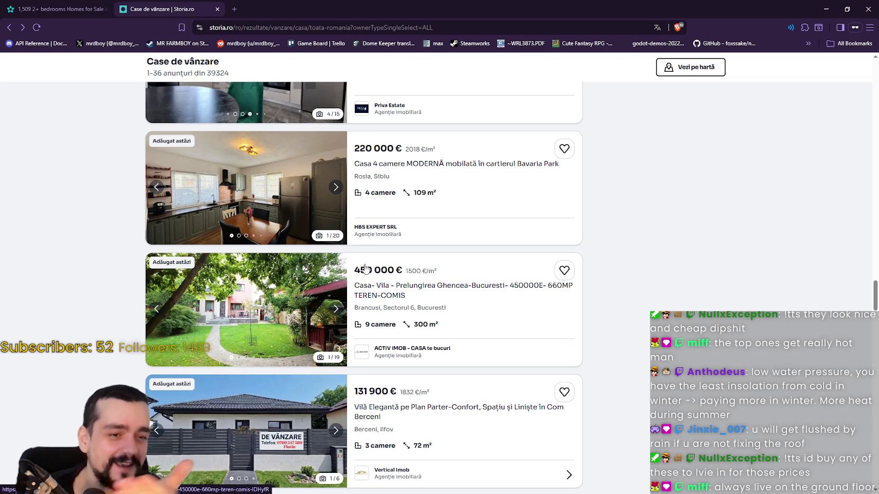
pyautogui.scroll(-2, 298, 316)
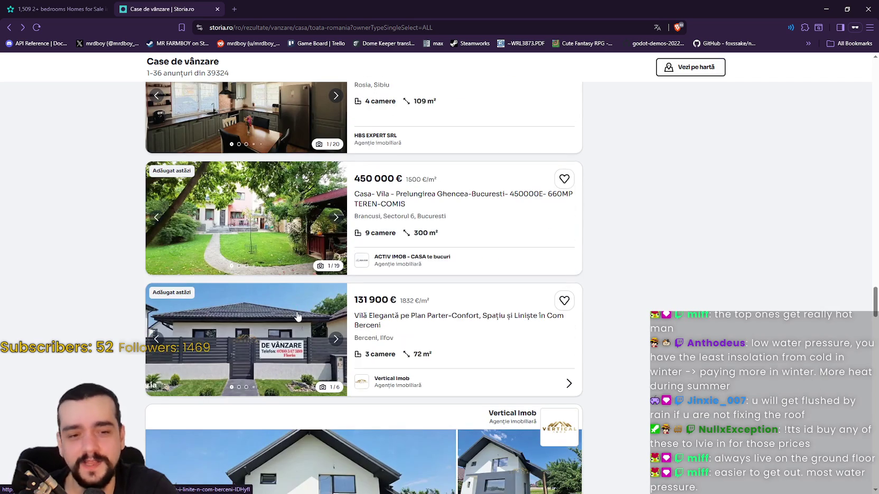
pyautogui.scroll(5, 298, 317)
pyautogui.scroll(-2, 295, 316)
pyautogui.scroll(5, 296, 316)
# Step: Close the browser with all its tabs and go to line 47 in AudioManager.gd
pyautogui.click(866, 11)
pyautogui.click(444, 114)
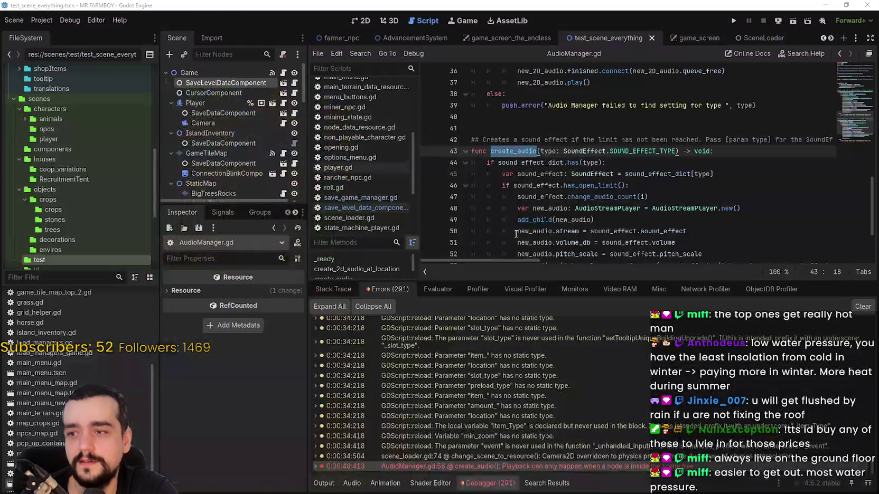
pyautogui.moveTo(515, 234)
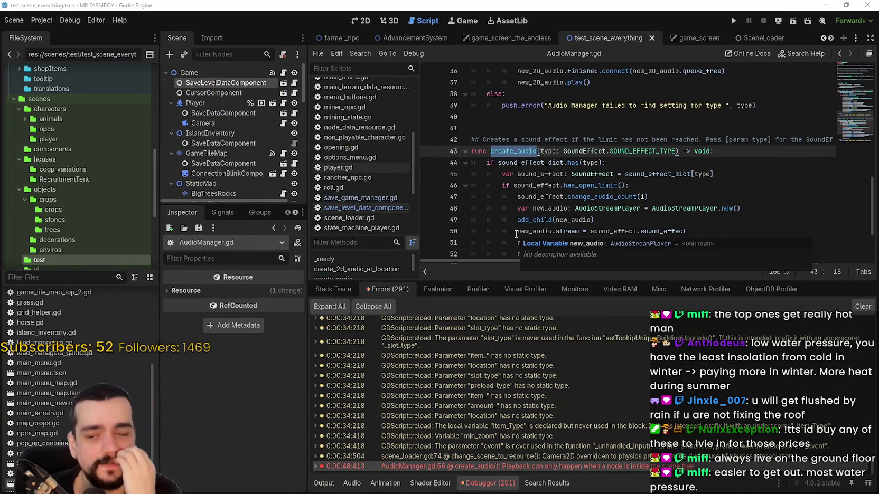
pyautogui.click(640, 196)
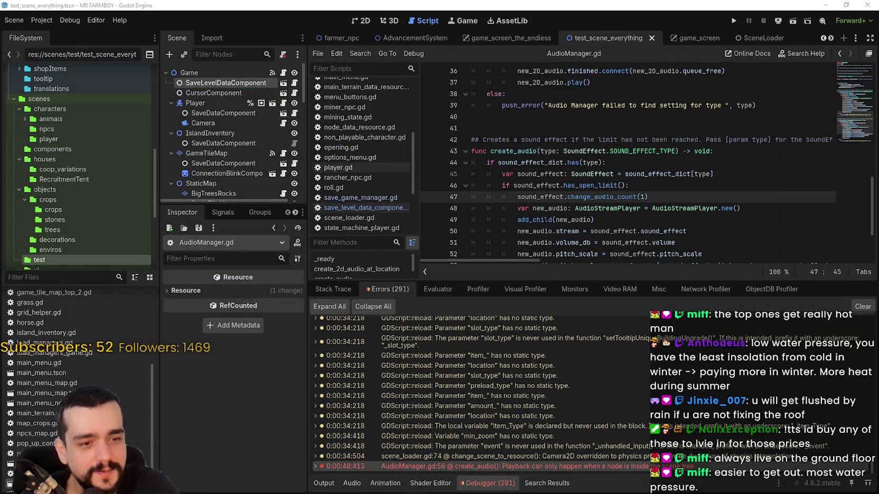